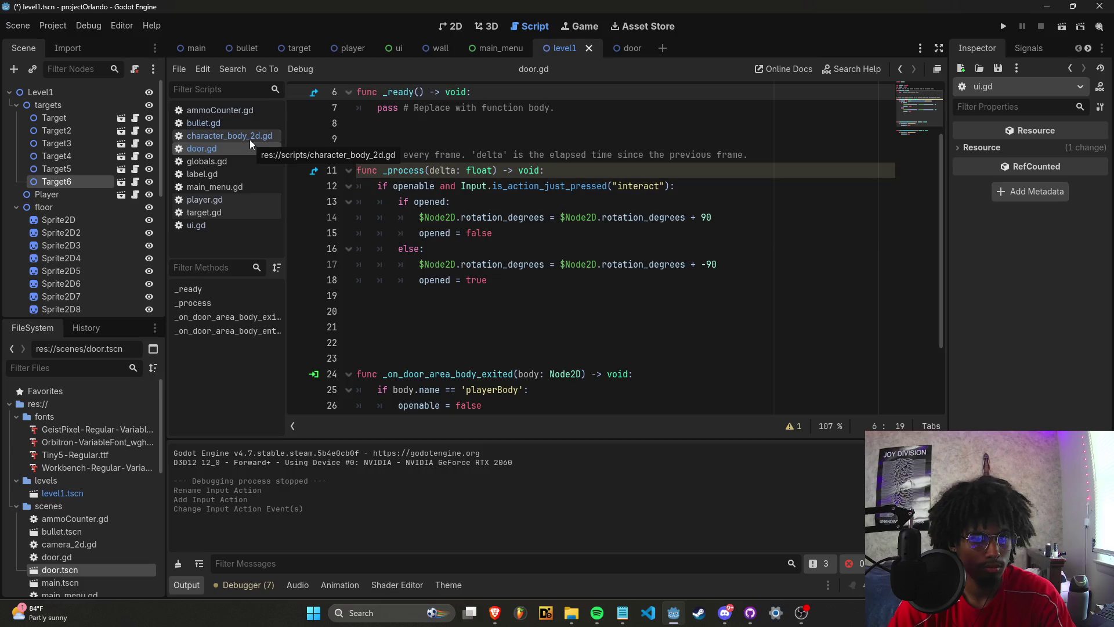
Open player.gd and insert a new top-level line after the no-ammo branch at line 48.
{"action": "left_click", "coordinate": [243, 198]}
{"action": "scroll", "coordinate": [406, 244], "scroll_direction": "down", "scroll_amount": 5}
{"action": "scroll", "coordinate": [425, 245], "scroll_direction": "up", "scroll_amount": 8}
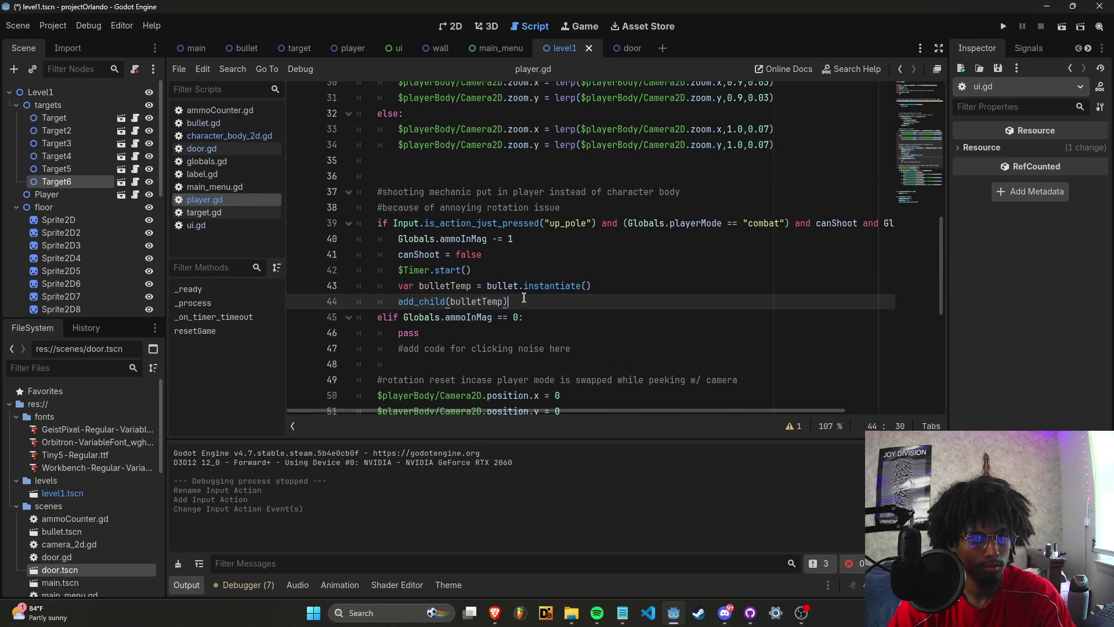
{"action": "scroll", "coordinate": [533, 308], "scroll_direction": "down", "scroll_amount": 1}
{"action": "left_click", "coordinate": [594, 312]}
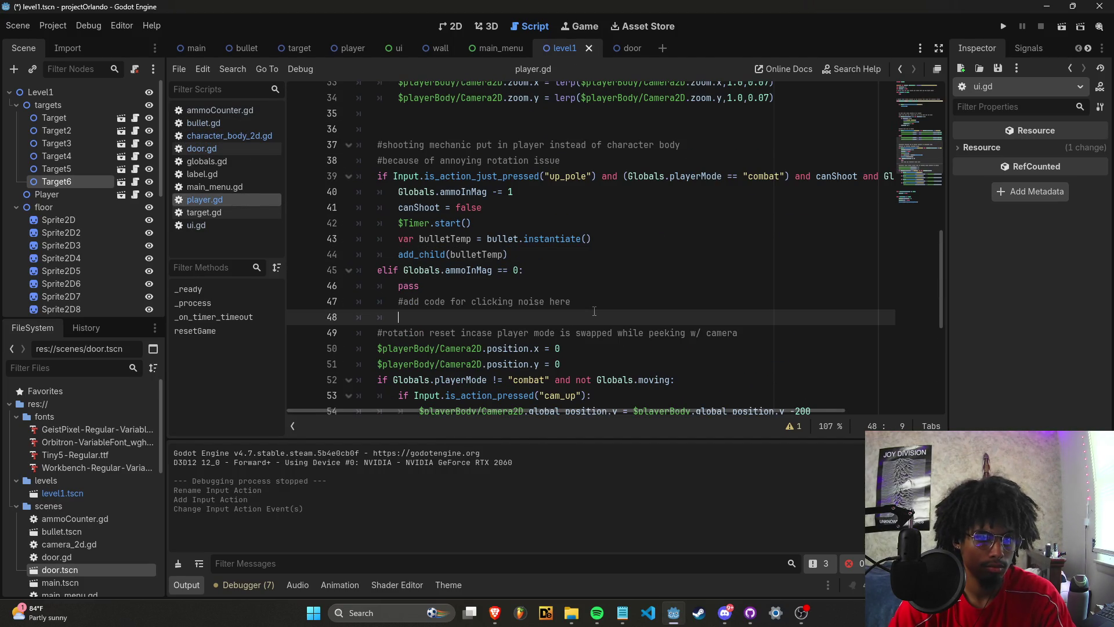
{"action": "key", "text": "Return"}
{"action": "key", "text": "Up"}
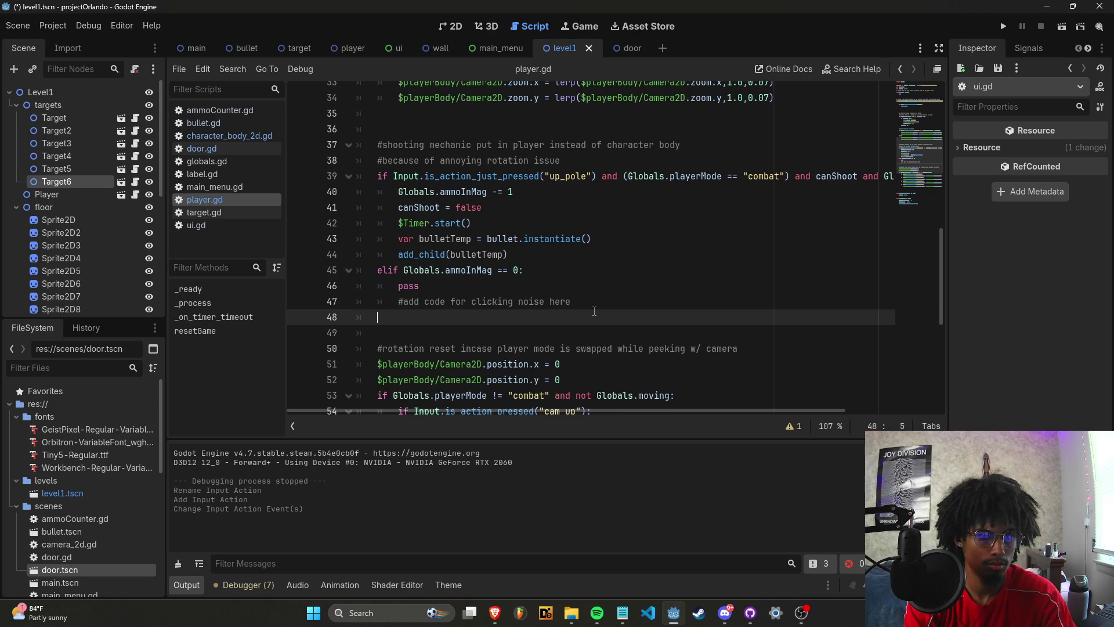
{"action": "key", "text": "Return"}
Write if Input.is_action_just_pressed('reload') on the new line, accepting the 'reload' suggestion.
{"action": "type", "text": "n"}
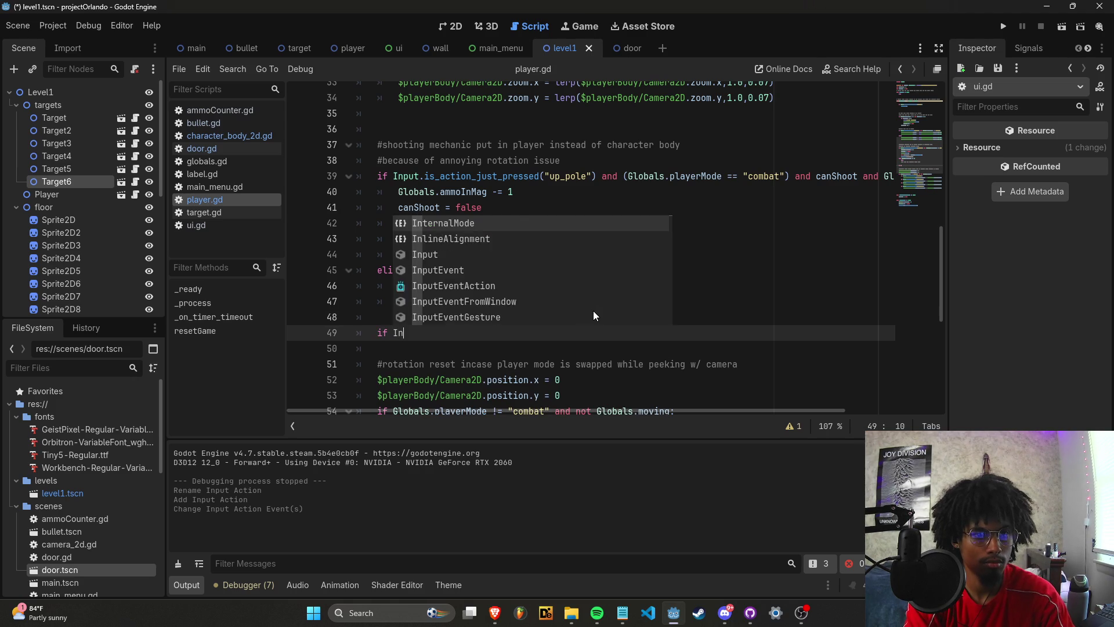
{"action": "type", "text": "put.is_action_just_opres"}
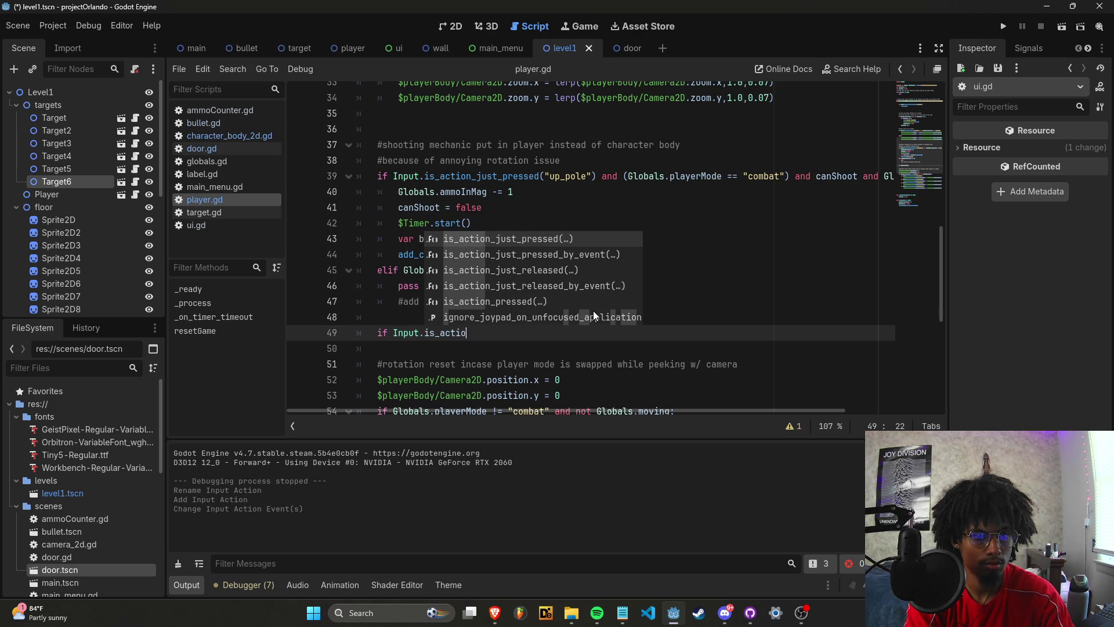
{"action": "key", "text": "BackSpace"}
{"action": "key", "text": "BackSpace"}
{"action": "key", "text": "BackSpace"}
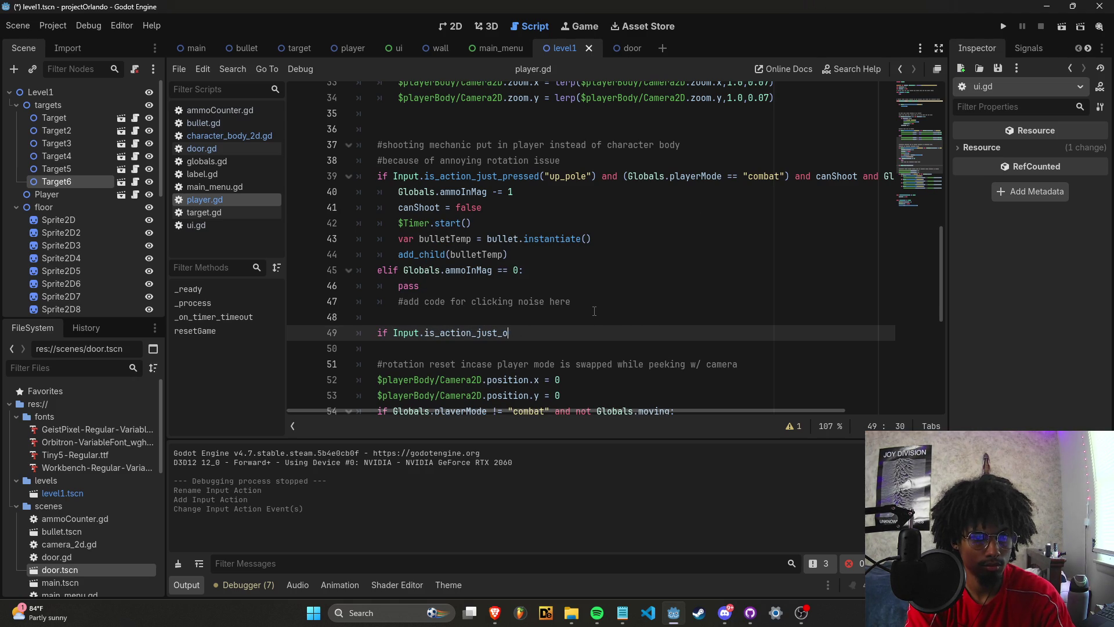
{"action": "type", "text": "'re')"}
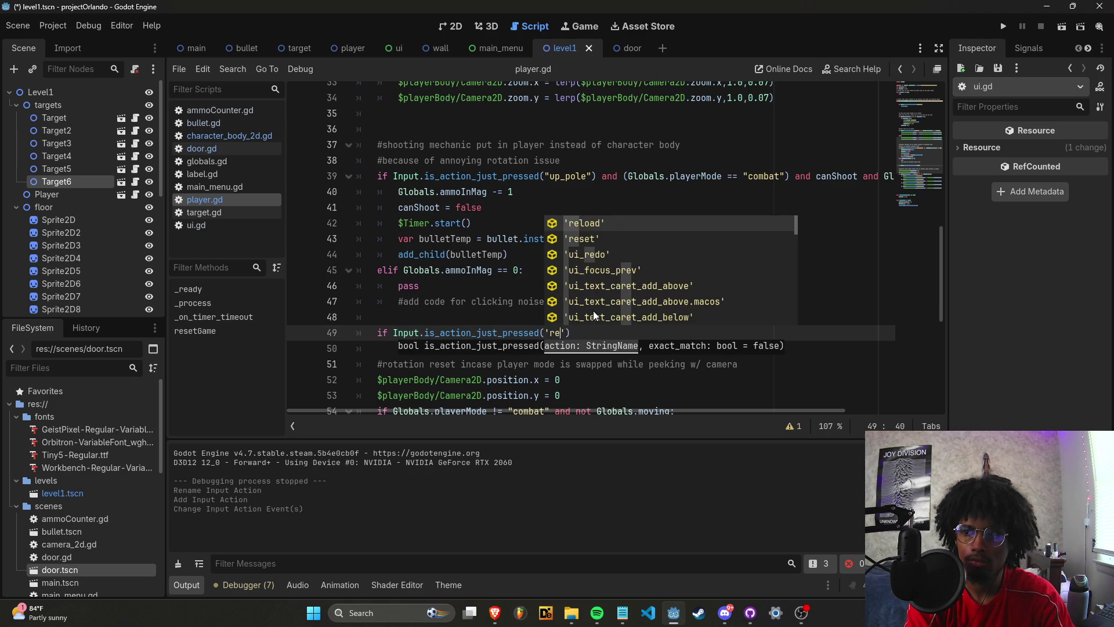
{"action": "key", "text": "Return"}
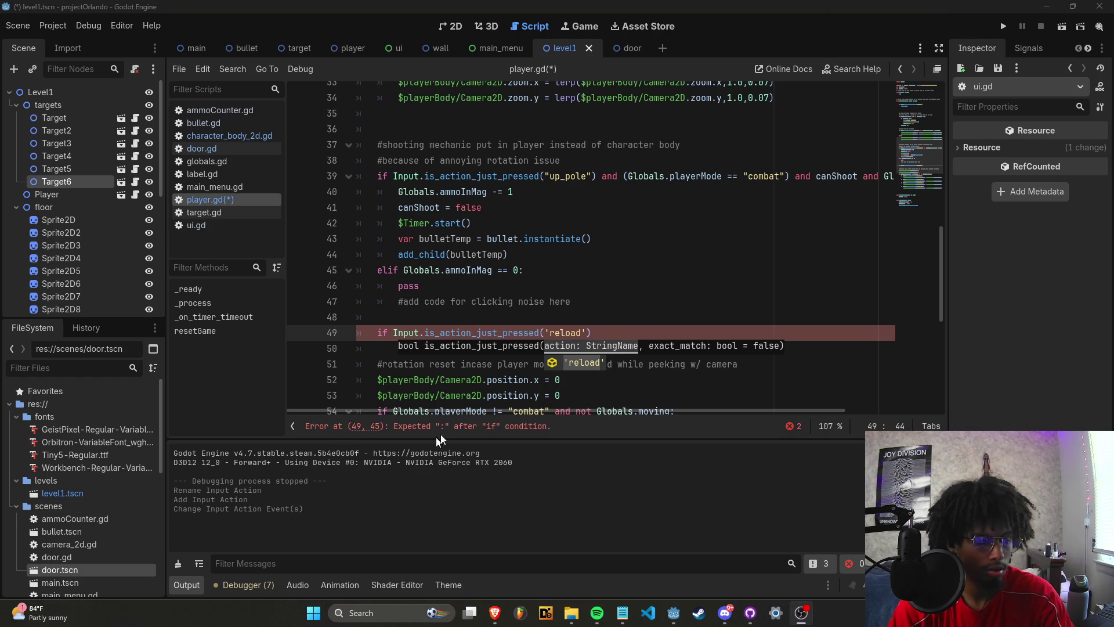
{"action": "left_click", "coordinate": [608, 333]}
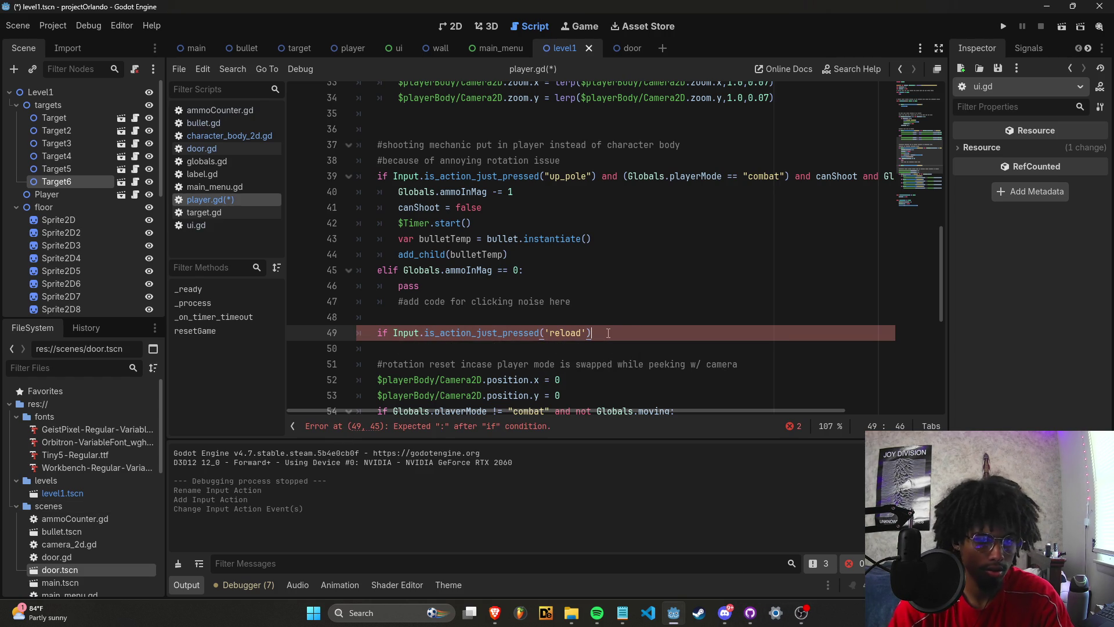
Extend the reload check with and Globals.playerMode == 'combat'.
{"action": "type", "text": " and Globals.playermo"}
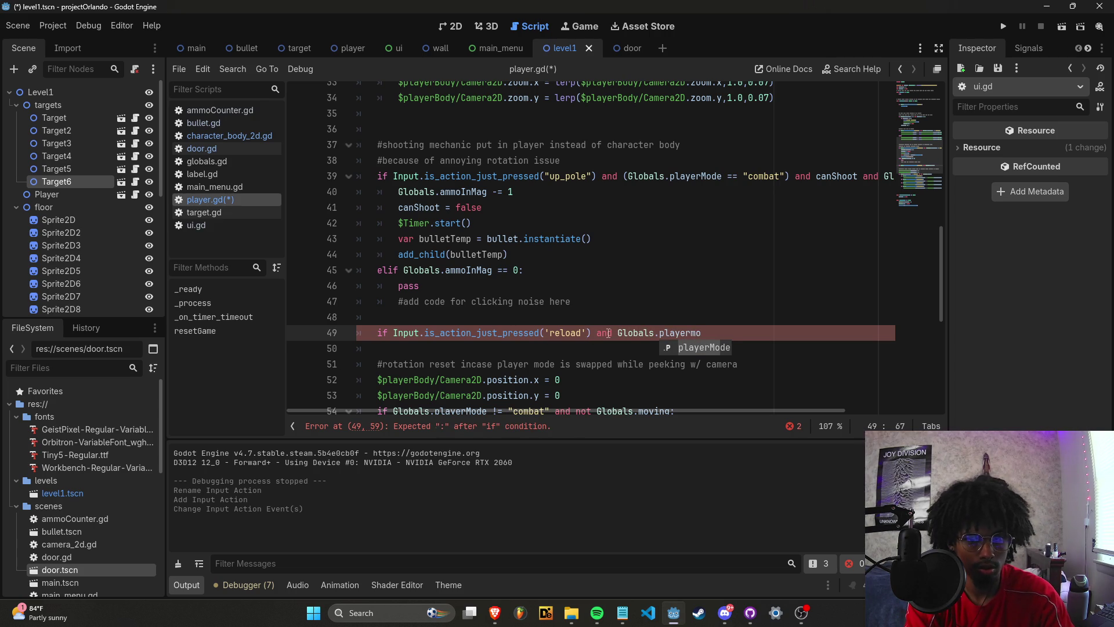
{"action": "key", "text": "Return"}
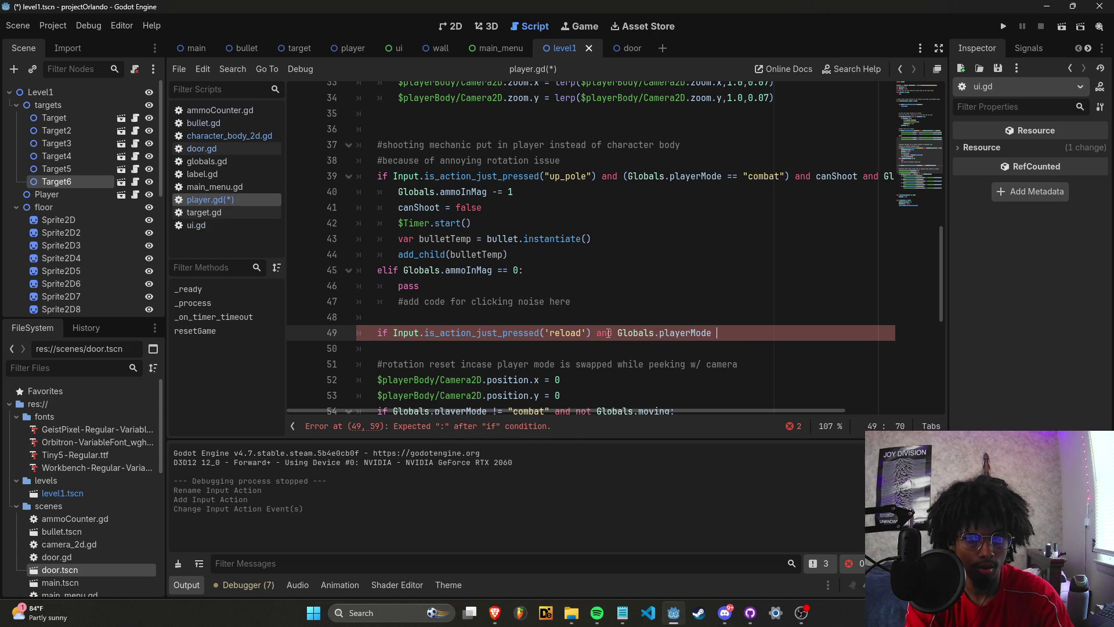
{"action": "type", "text": "== 'combat"}
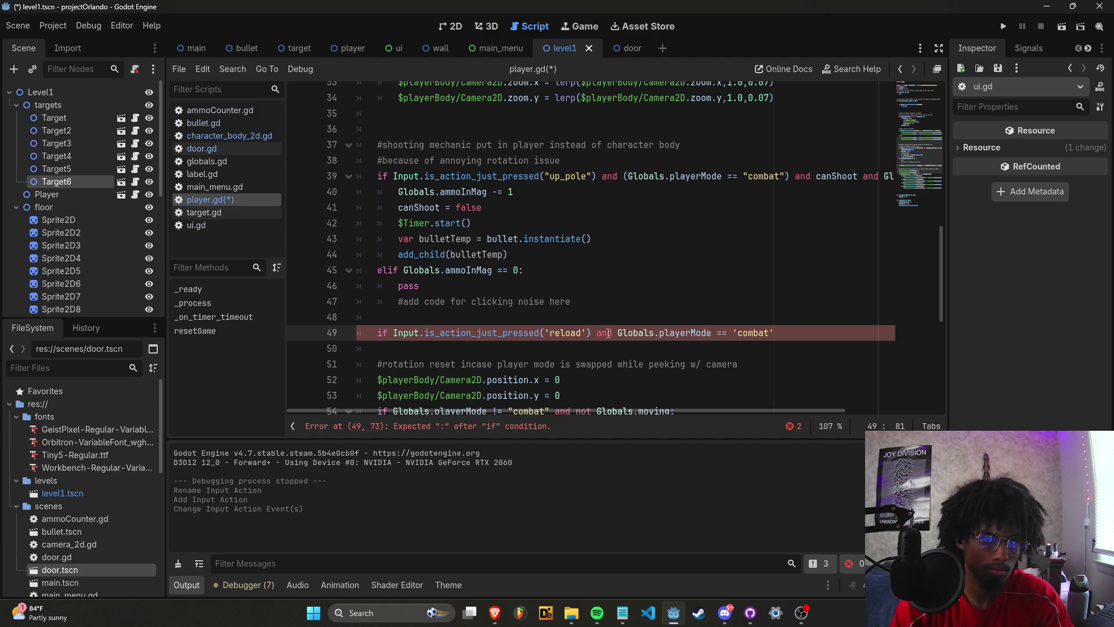
{"action": "scroll", "coordinate": [609, 333], "scroll_direction": "up", "scroll_amount": 4}
{"action": "scroll", "coordinate": [541, 410], "scroll_direction": "down", "scroll_amount": 3}
Delete 'and Globals.ammoInMag != 0' from the shooting check on line 39.
{"action": "mouse_move", "coordinate": [541, 410]}
{"action": "left_mouse_down"}
{"action": "mouse_move", "coordinate": [659, 416]}
{"action": "mouse_move", "coordinate": [574, 403]}
{"action": "mouse_move", "coordinate": [667, 403]}
{"action": "left_mouse_up"}
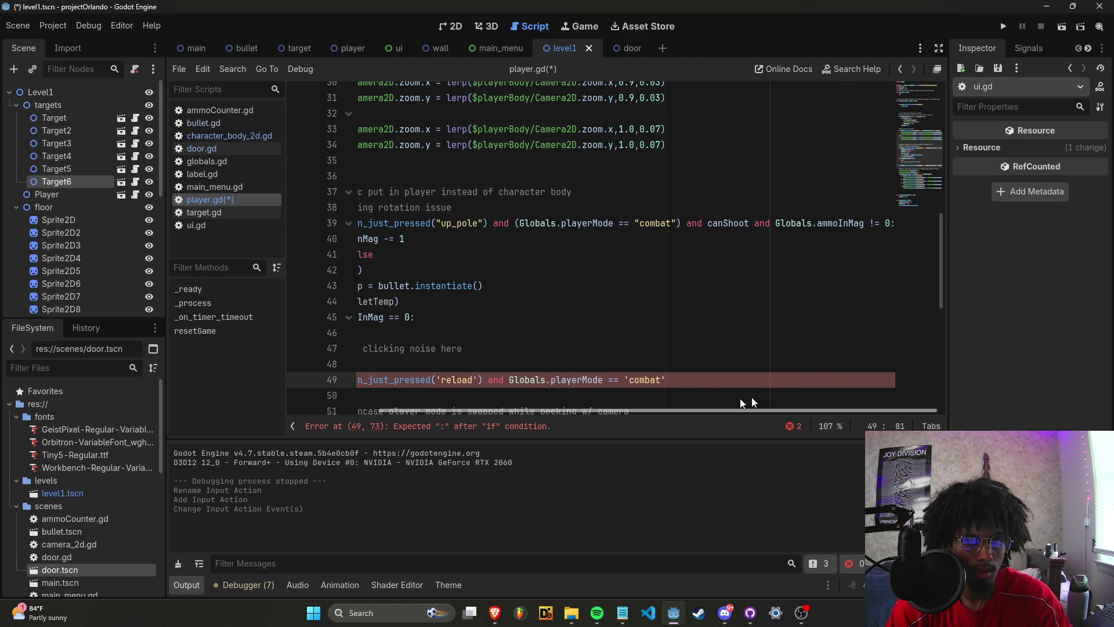
{"action": "left_click_drag", "start_coordinate": [776, 224], "coordinate": [890, 225]}
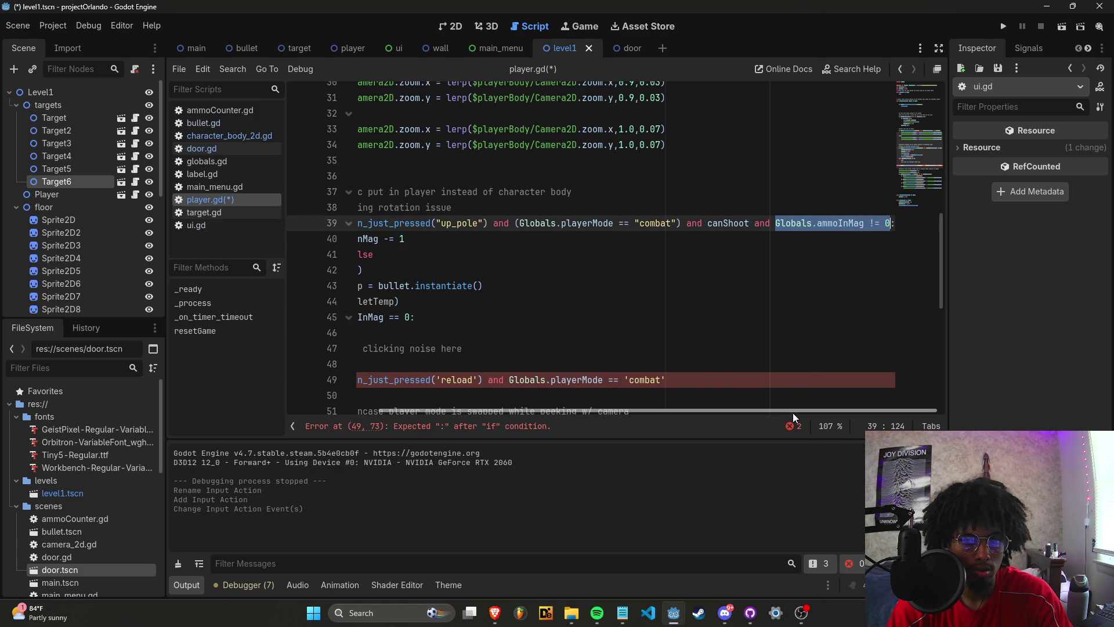
{"action": "scroll", "coordinate": [793, 413], "scroll_direction": "left", "scroll_amount": 5}
{"action": "key", "text": "BackSpace"}
{"action": "key", "text": "BackSpace"}
{"action": "key", "text": "BackSpace"}
{"action": "key", "text": "BackSpace"}
{"action": "scroll", "coordinate": [737, 317], "scroll_direction": "up", "scroll_amount": 10}
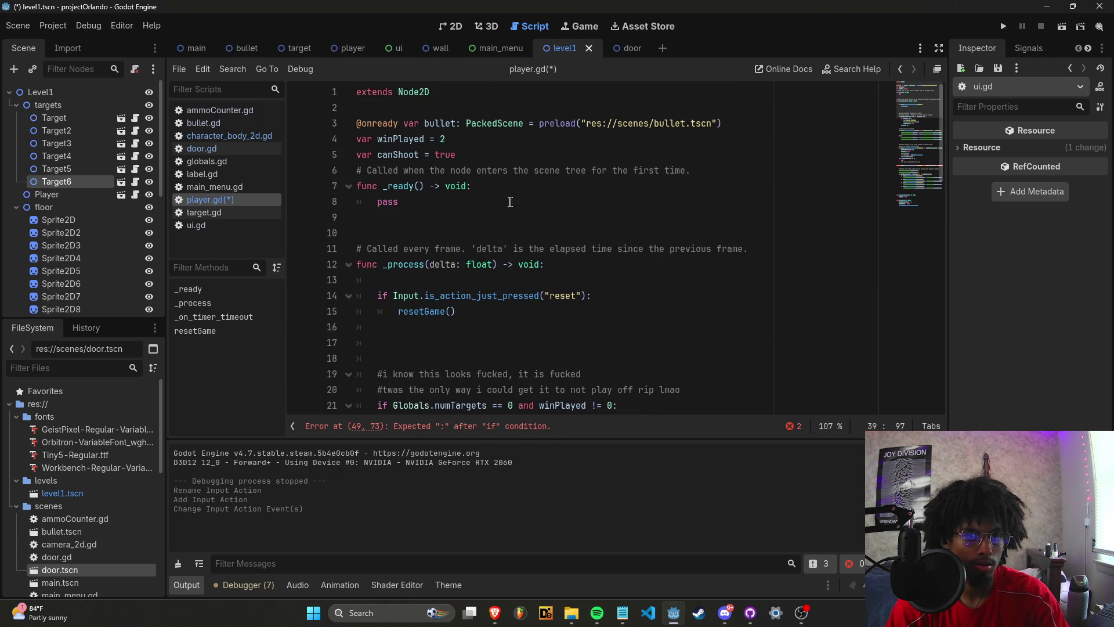
{"action": "scroll", "coordinate": [511, 203], "scroll_direction": "down", "scroll_amount": 8}
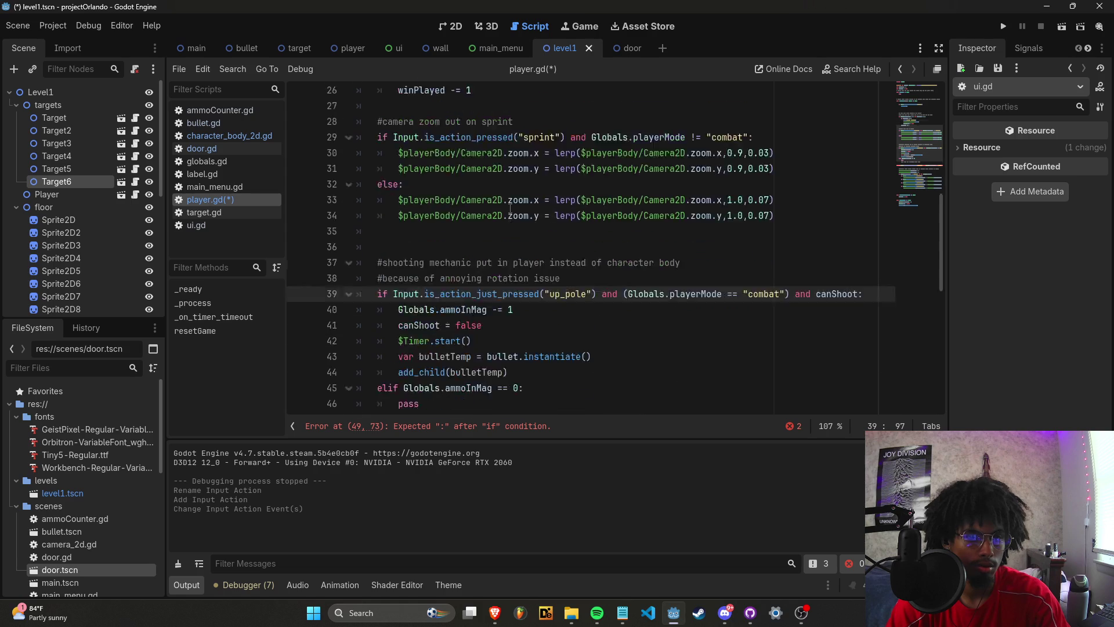
{"action": "scroll", "coordinate": [511, 208], "scroll_direction": "down", "scroll_amount": 2}
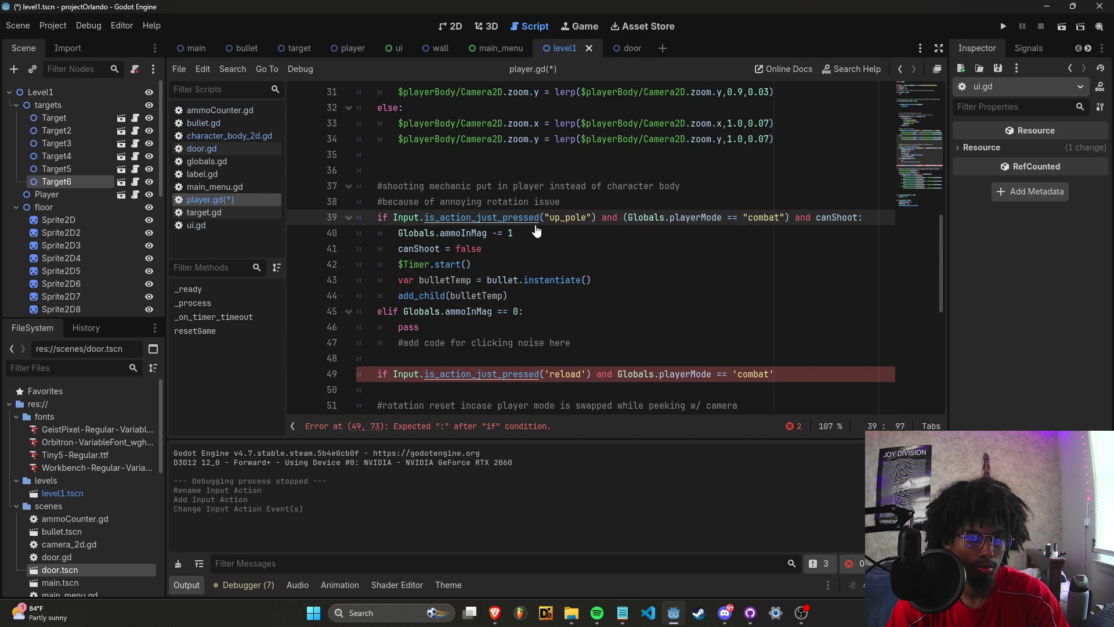
Restore 'and Globals.ammoInMag != 0' on line 39 and save player.gd.
{"action": "type", "text": "and Globals.ammoInMag != 0"}
{"action": "key", "text": "ctrl+s"}
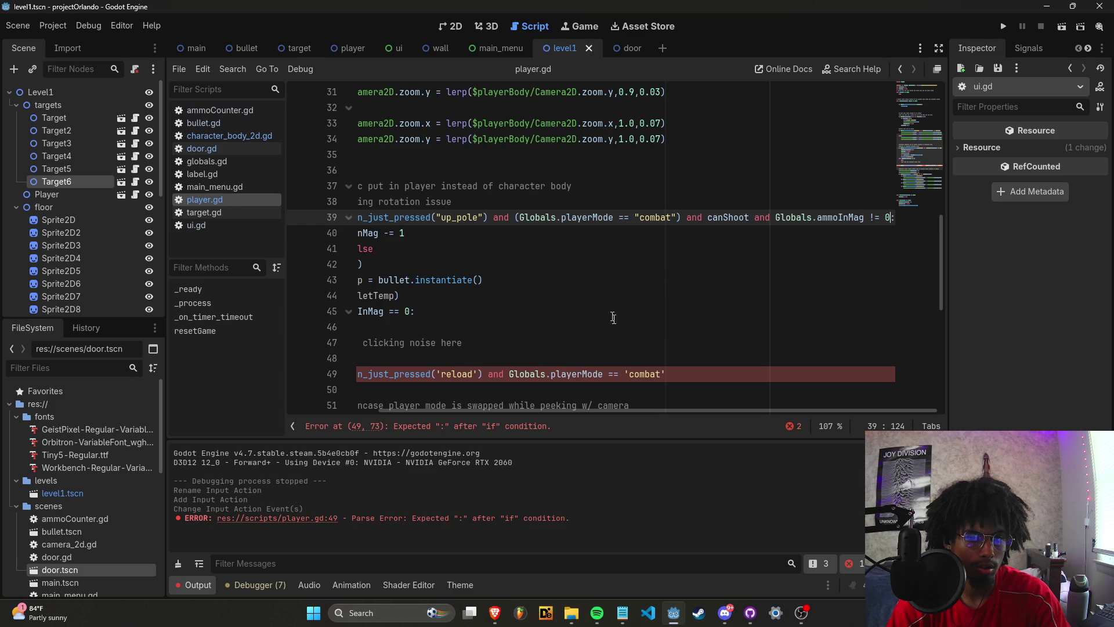
{"action": "scroll", "coordinate": [655, 412], "scroll_direction": "left", "scroll_amount": 3}
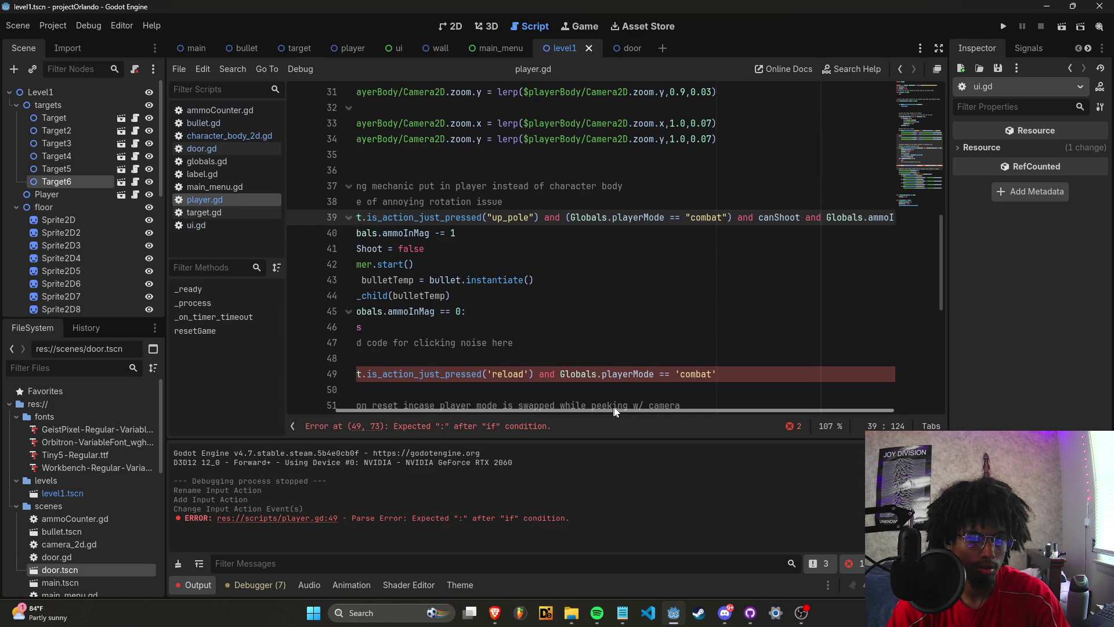
Finish line 49 with 'and Globals.ammoInMag != 6:' and start the reload block's body.
{"action": "left_click", "coordinate": [703, 374]}
{"action": "scroll", "coordinate": [664, 415], "scroll_direction": "left", "scroll_amount": 4}
{"action": "left_click_drag", "start_coordinate": [652, 416], "coordinate": [654, 415]}
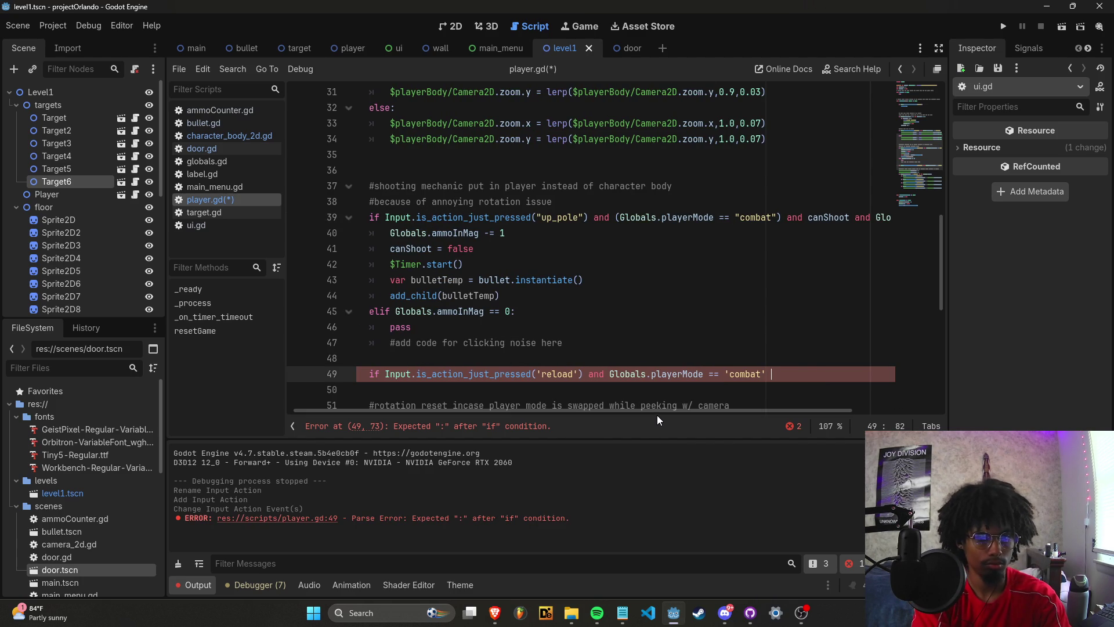
{"action": "type", "text": "and G"}
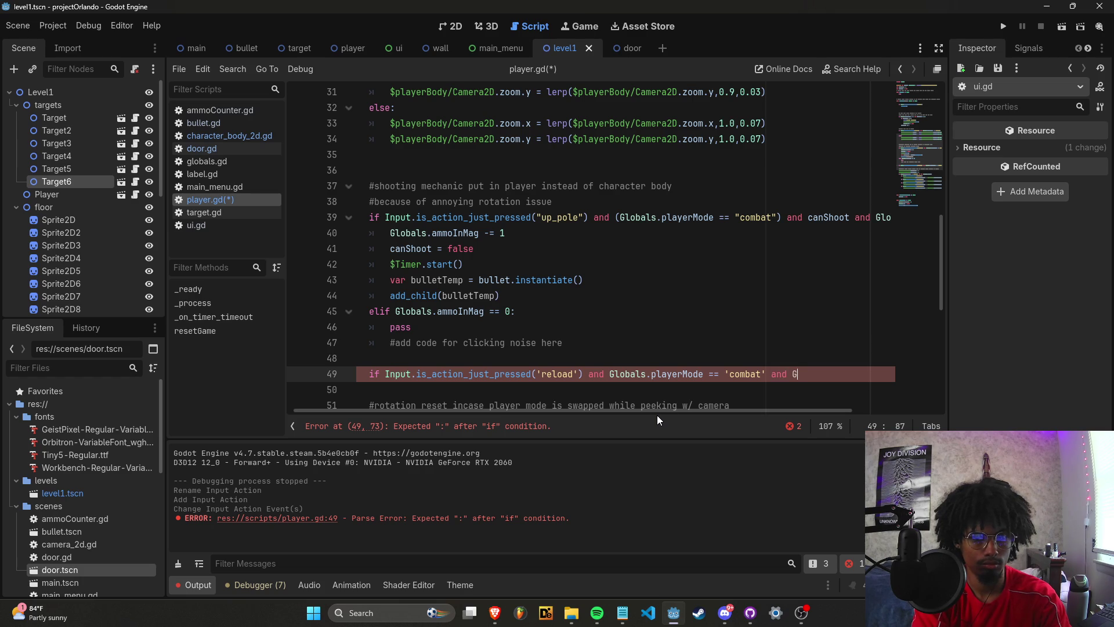
{"action": "type", "text": "lobals.ammoI"}
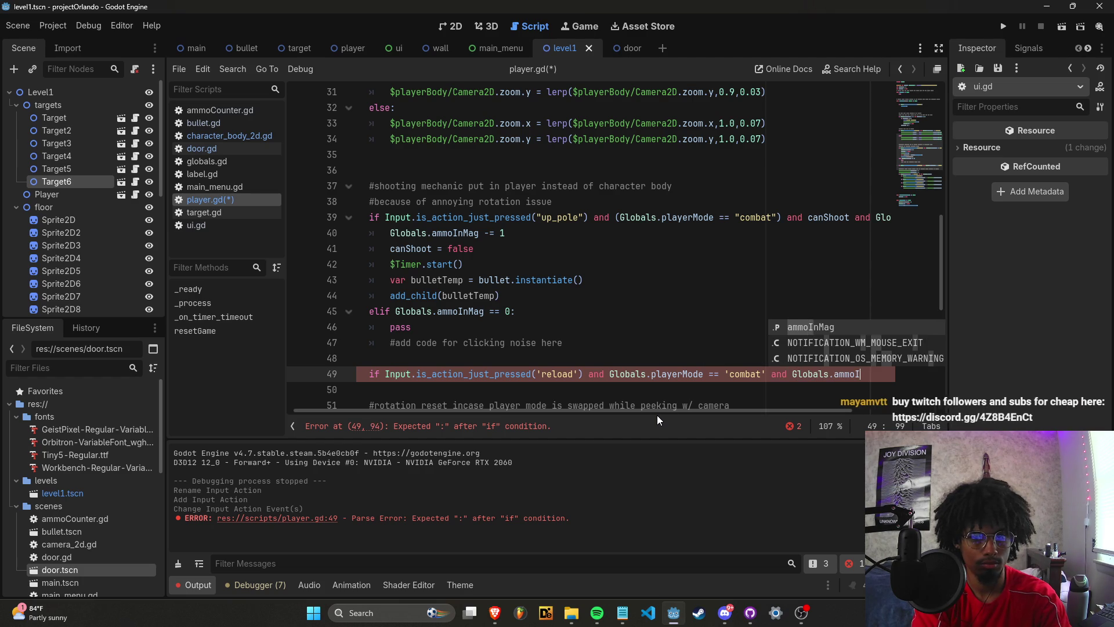
{"action": "type", "text": "nMag != "}
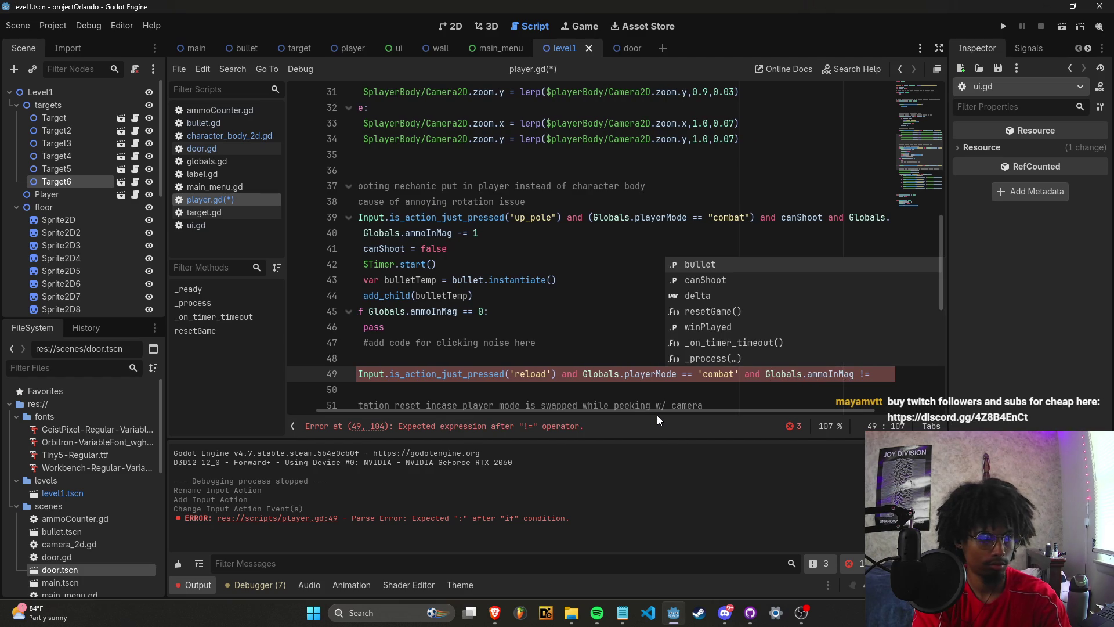
{"action": "type", "text": "6:"}
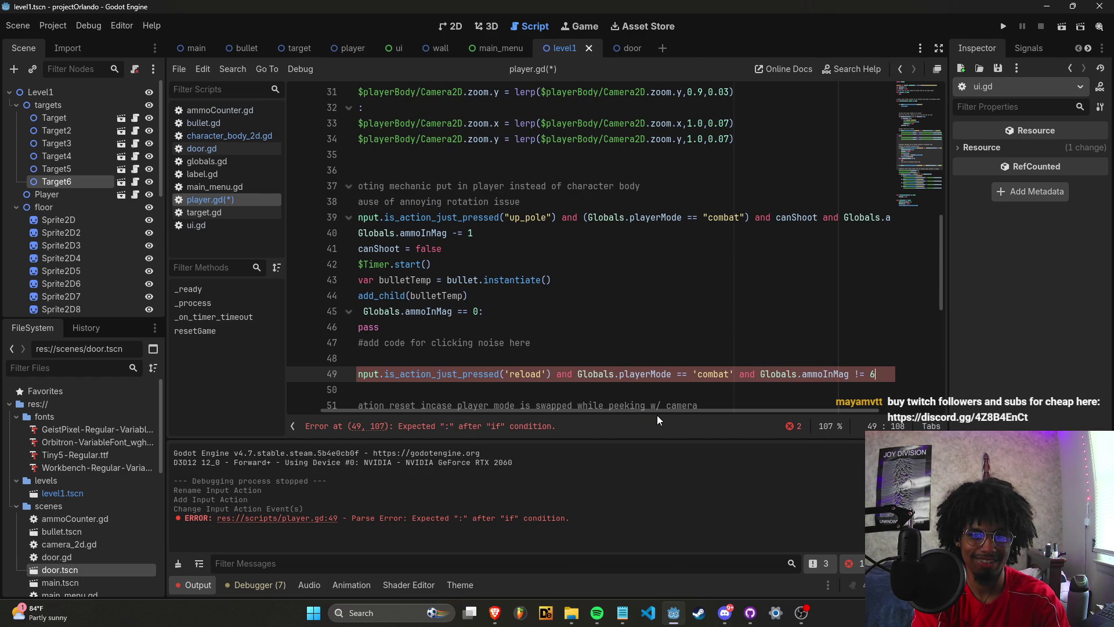
{"action": "key", "text": "Return"}
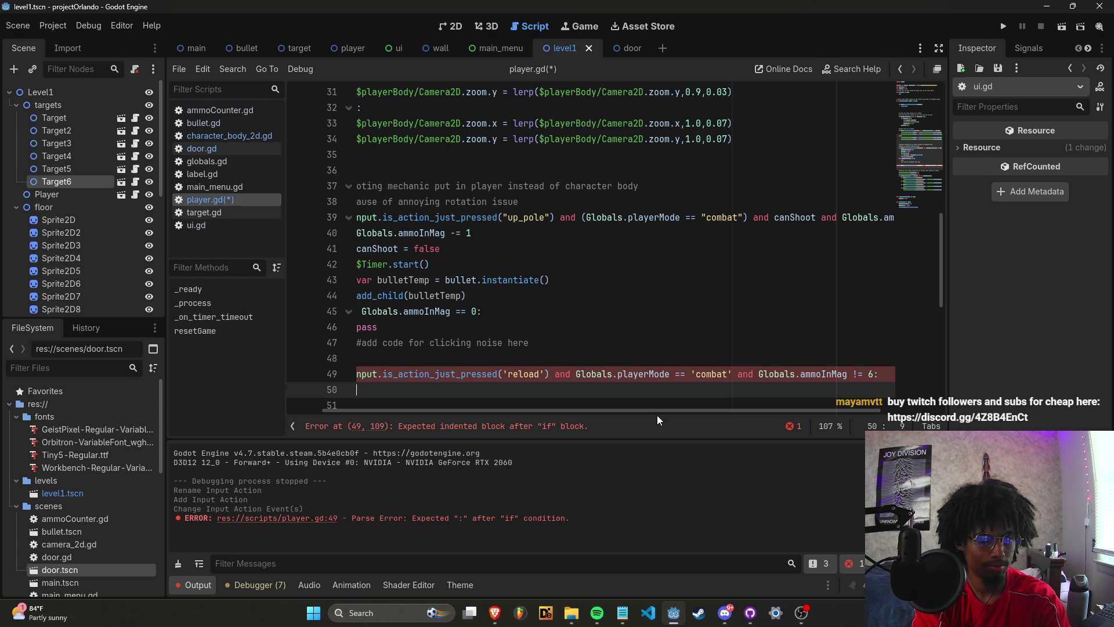
Write the reload body: Globals.ammoInMag = 6, then Globals.mags -= 1.
{"action": "type", "text": "Globals.ammoInMag -= 1"}
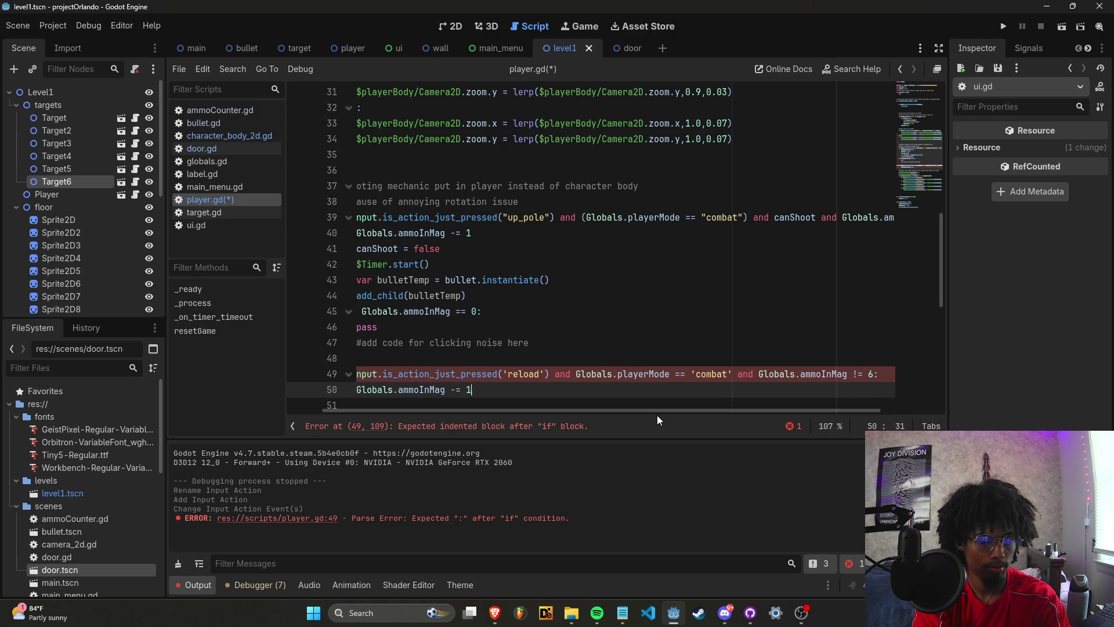
{"action": "key", "text": "Return"}
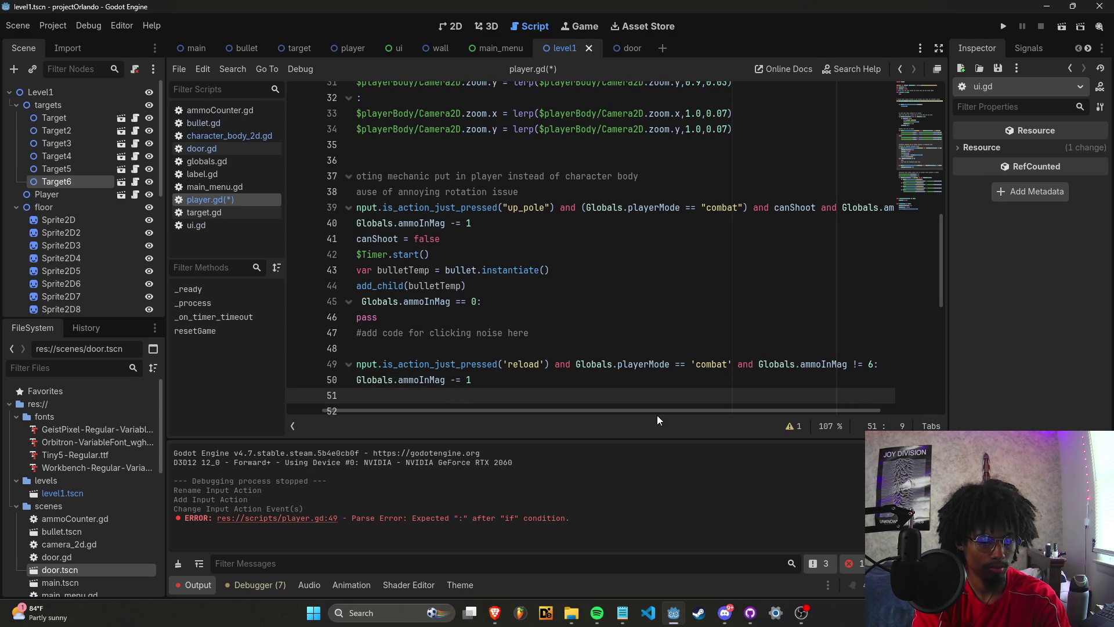
{"action": "type", "text": "get_t"}
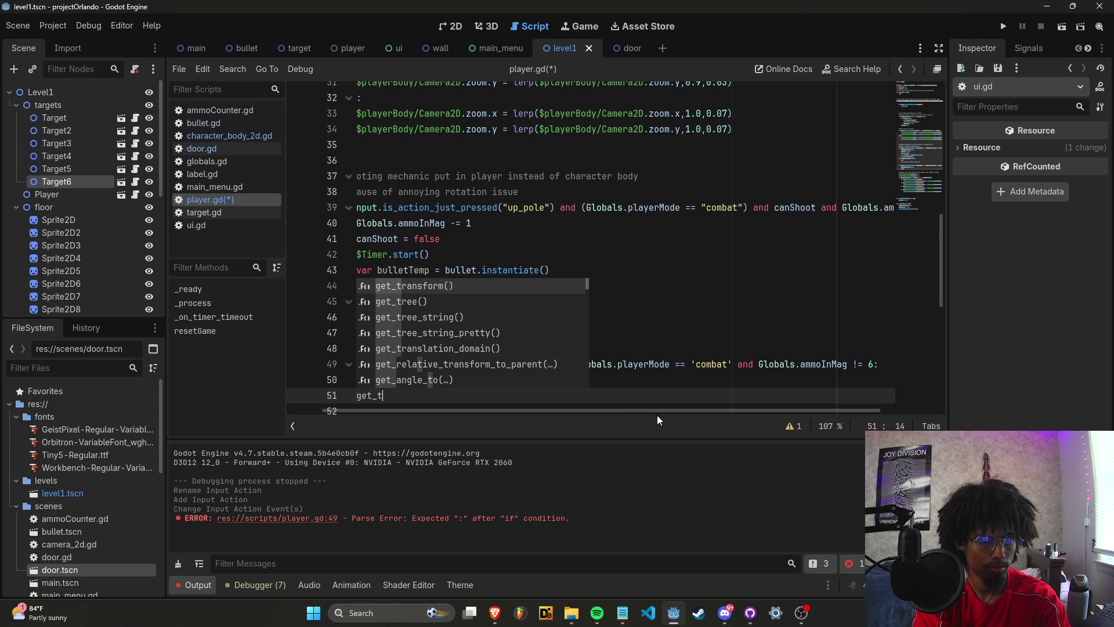
{"action": "key", "text": "BackSpace"}
{"action": "key", "text": "BackSpace"}
{"action": "key", "text": "BackSpace"}
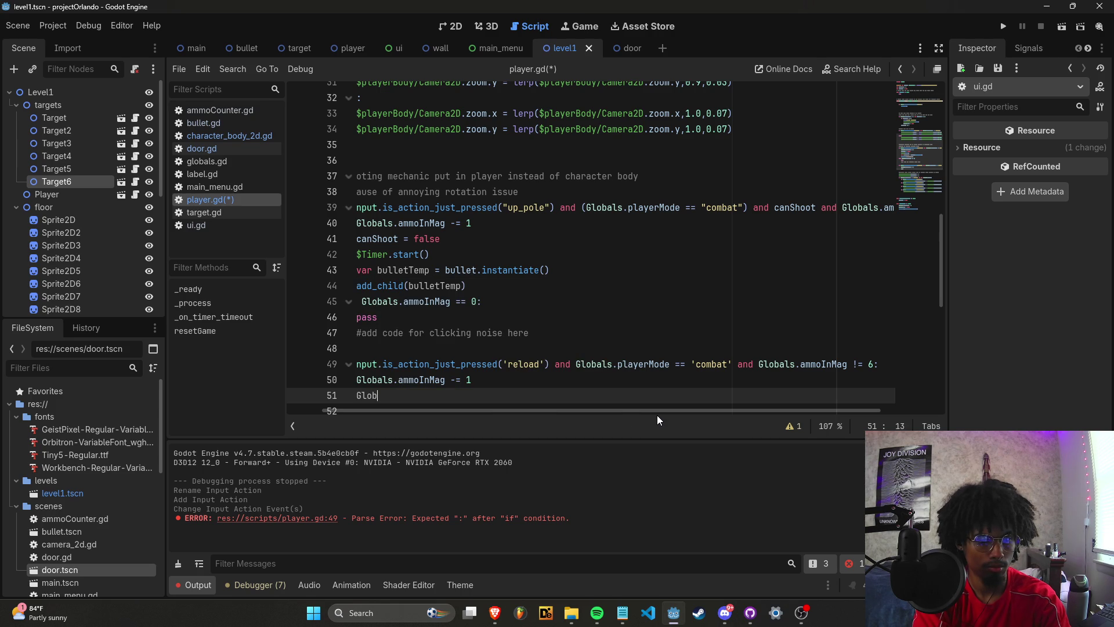
{"action": "key", "text": "BackSpace"}
{"action": "key", "text": "BackSpace"}
{"action": "key", "text": "BackSpace"}
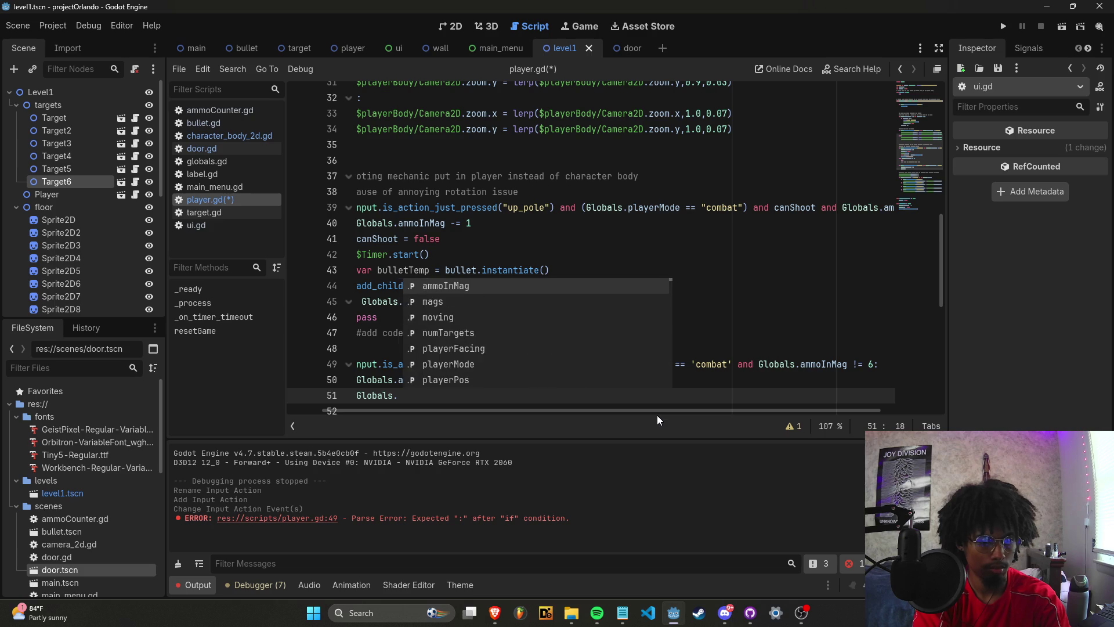
{"action": "key", "text": "BackSpace"}
{"action": "key", "text": "BackSpace"}
{"action": "key", "text": "BackSpace"}
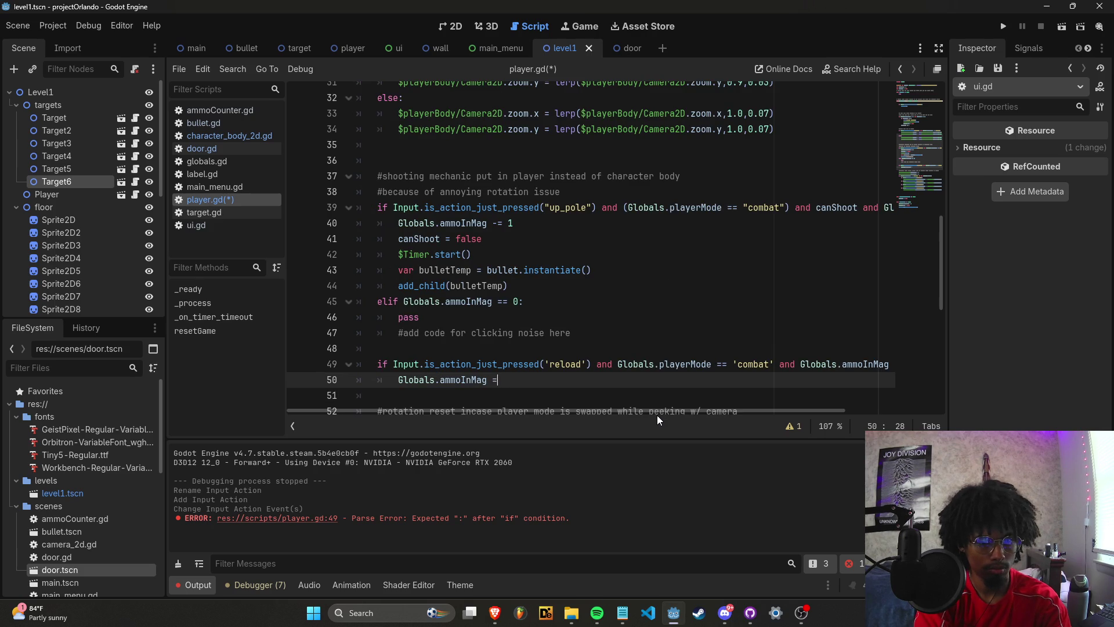
{"action": "key", "text": "BackSpace"}
{"action": "key", "text": "BackSpace"}
{"action": "type", "text": "= 6"}
{"action": "key", "text": "Return"}
{"action": "type", "text": "Globals."}
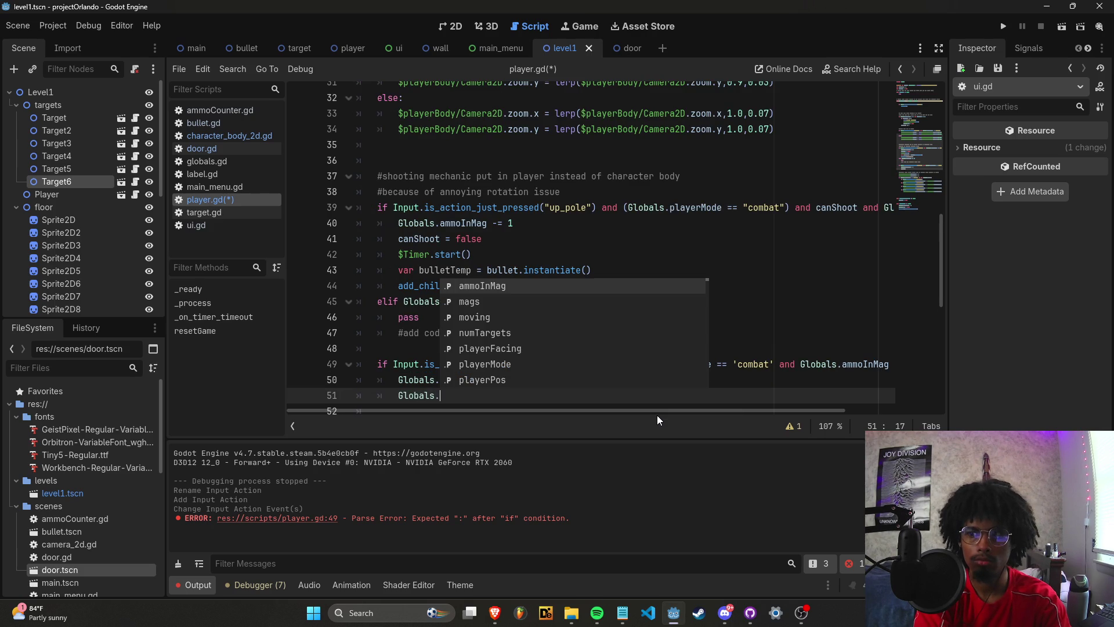
{"action": "type", "text": "mags -= 1"}
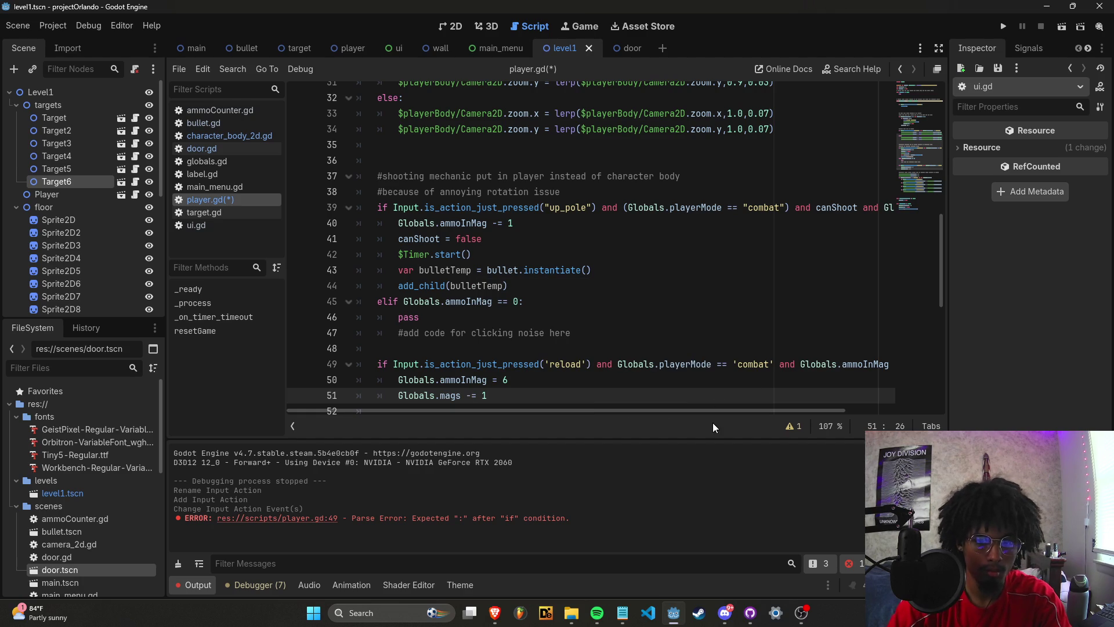
Add 'and Globals.mags != 0' to the reload condition and save player.gd.
{"action": "left_click_drag", "start_coordinate": [713, 411], "coordinate": [806, 411]}
{"action": "left_click", "coordinate": [808, 365]}
{"action": "type", "text": ":"}
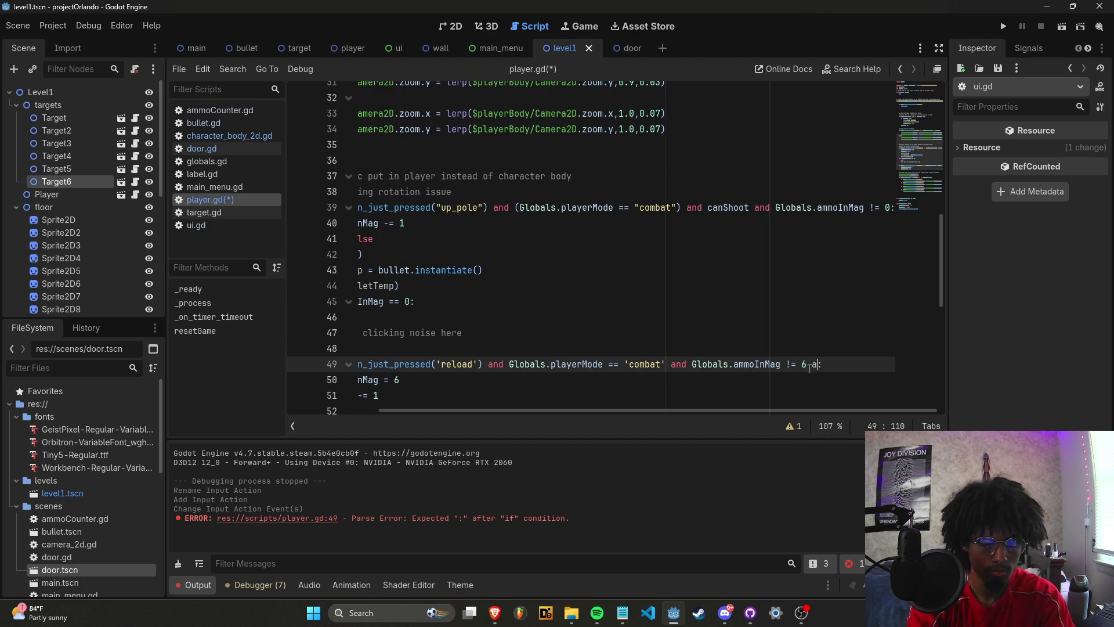
{"action": "key", "text": "BackSpace"}
{"action": "type", "text": "mags != 0"}
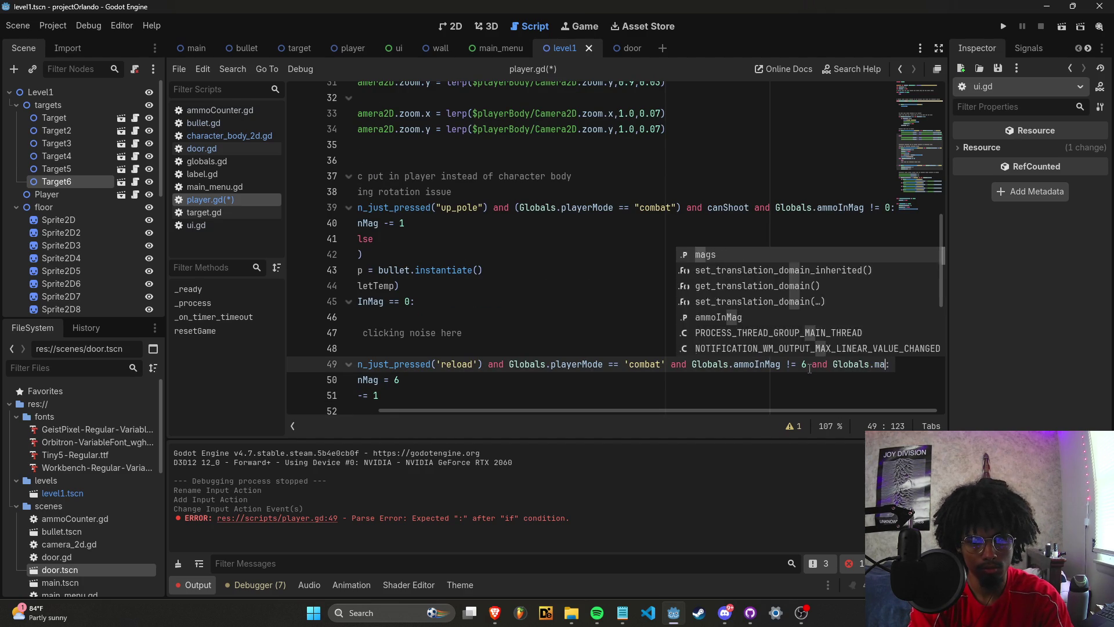
{"action": "key", "text": "ctrl+s"}
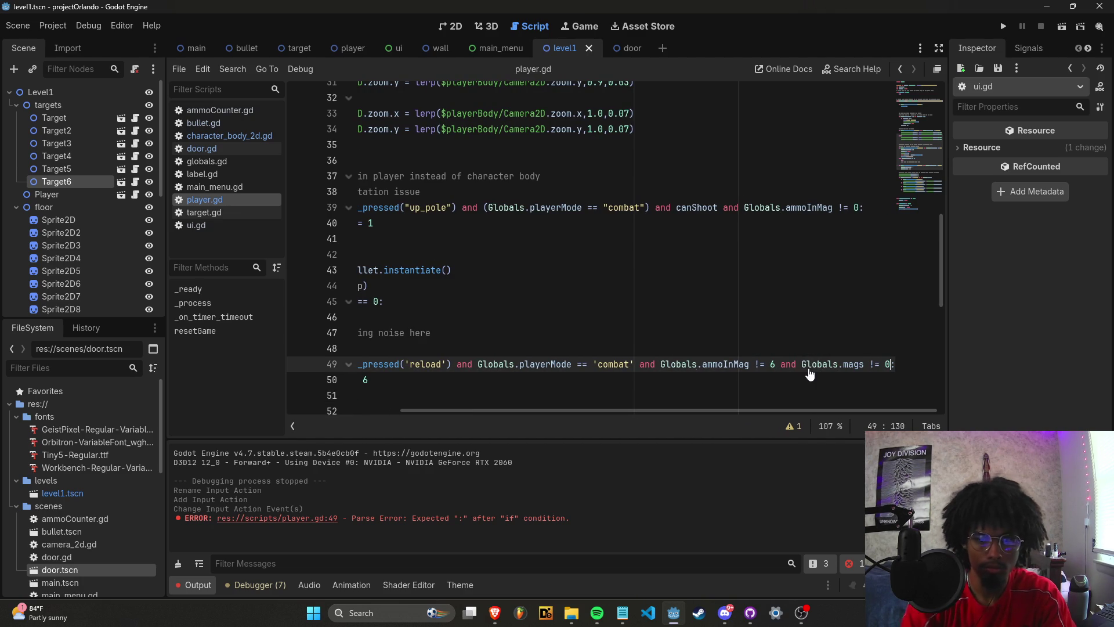
Test-run the game, then move the ui scene's 6/6 ammo label up and to the left.
{"action": "left_click", "coordinate": [999, 28]}
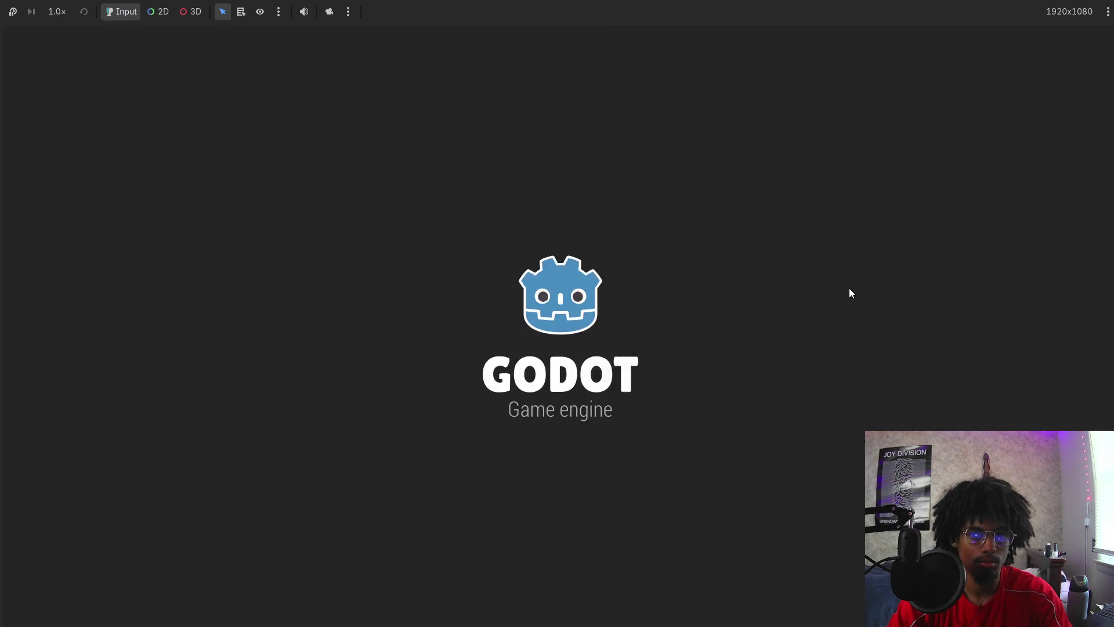
{"action": "key", "text": "F8"}
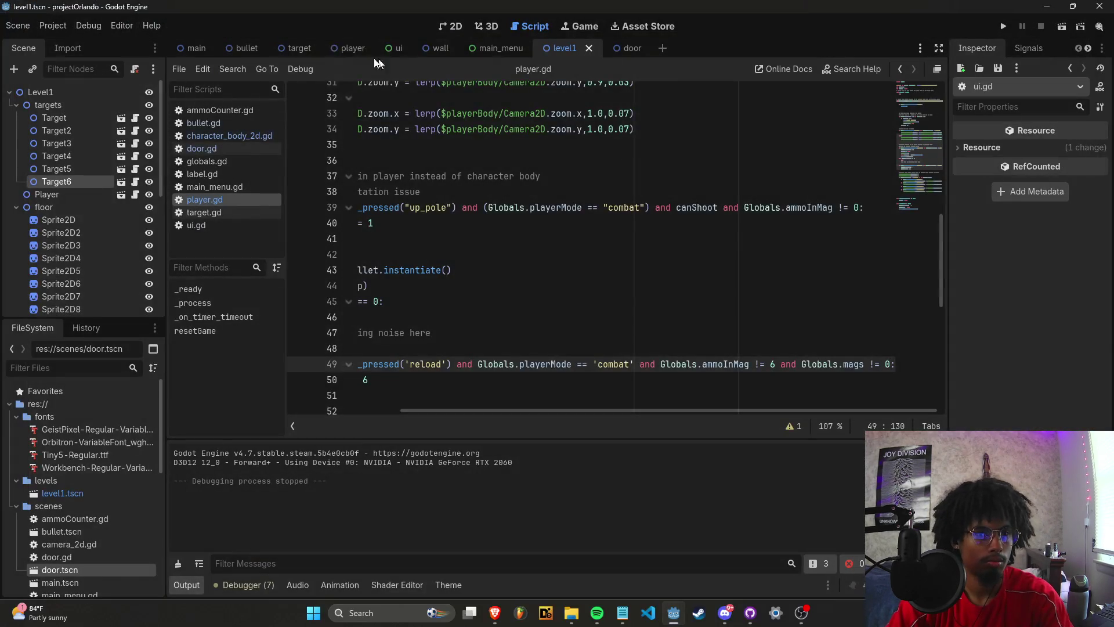
{"action": "left_click", "coordinate": [406, 48]}
{"action": "left_click", "coordinate": [442, 26]}
{"action": "scroll", "coordinate": [662, 287], "scroll_direction": "down", "scroll_amount": 7}
{"action": "left_click_drag", "start_coordinate": [662, 287], "coordinate": [617, 259]}
Playtest the game, moving the player across the platform and shooting at the red enemy.
{"action": "left_click", "coordinate": [1004, 26]}
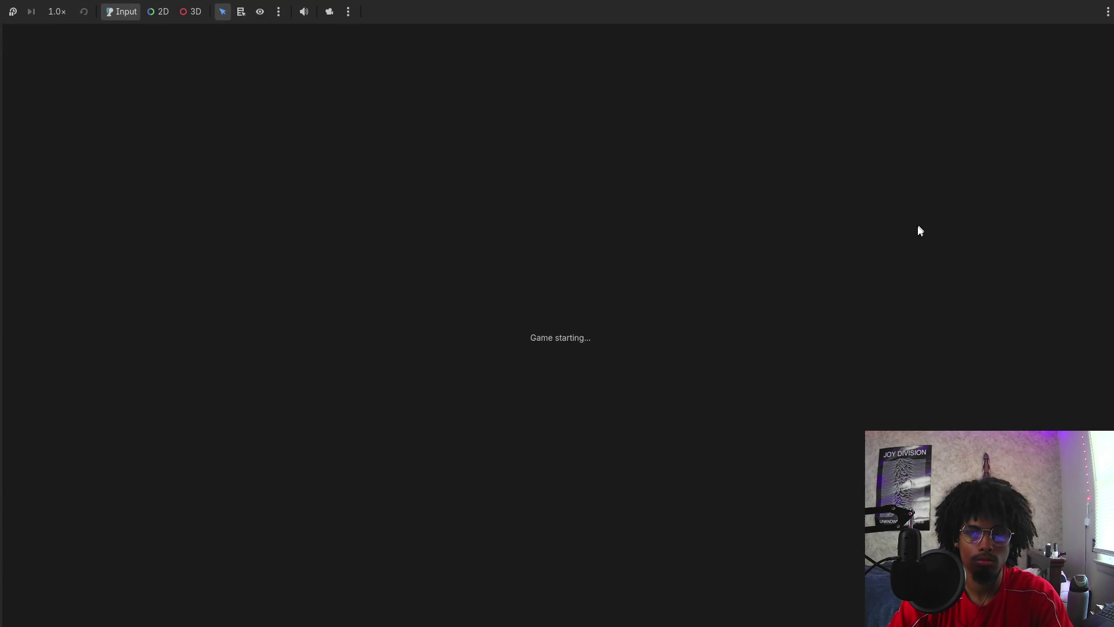
{"action": "key", "text": "Right"}
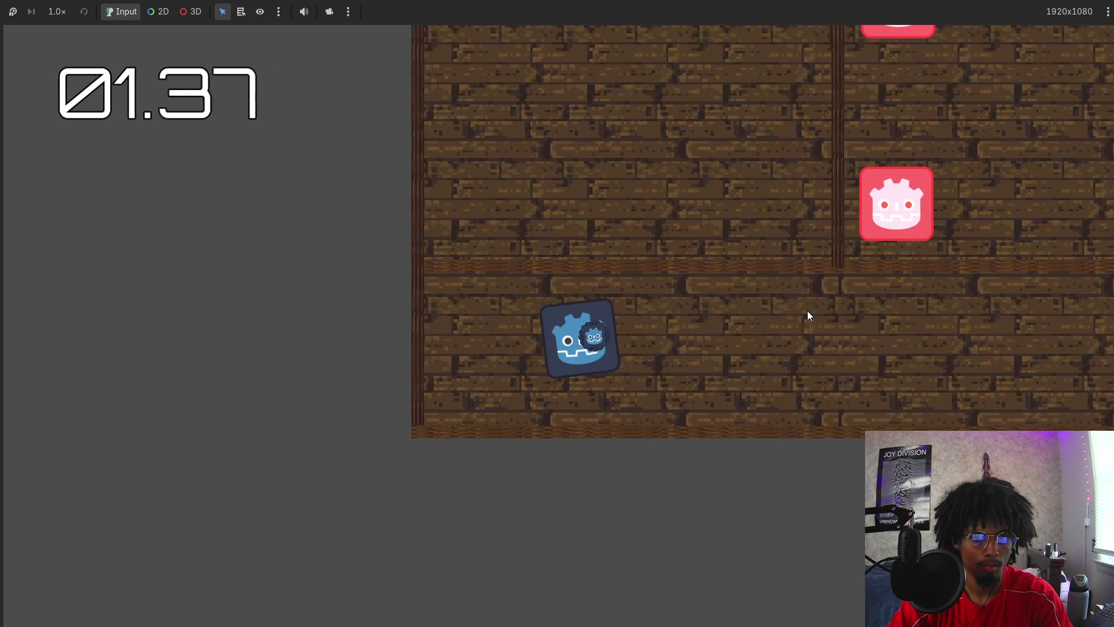
{"action": "key", "text": "Right"}
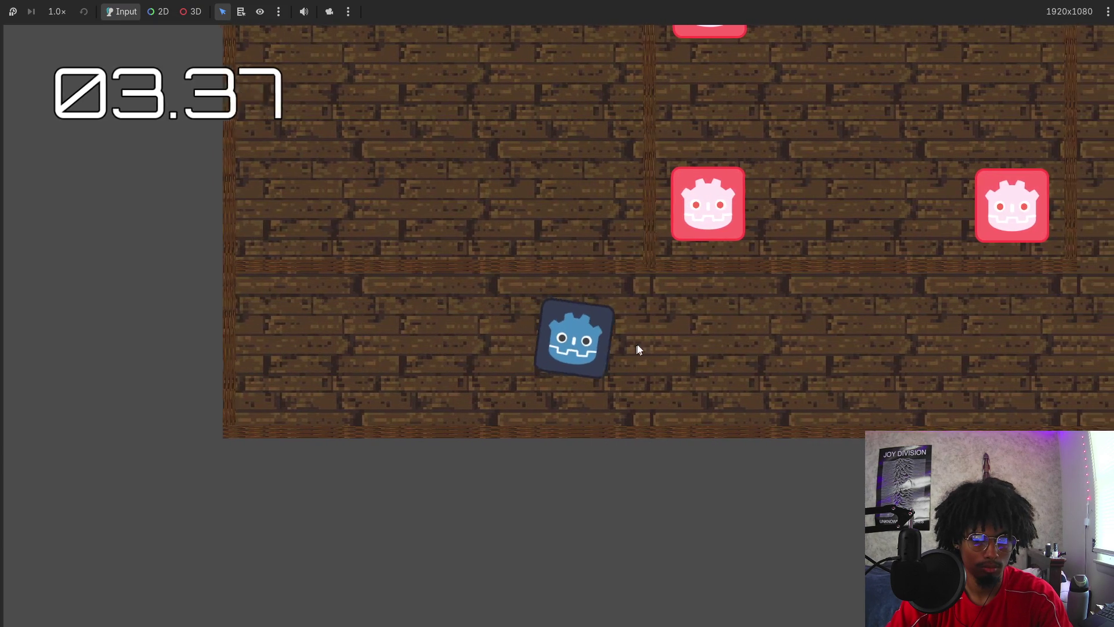
{"action": "left_click", "coordinate": [786, 319]}
{"action": "key", "text": "Right"}
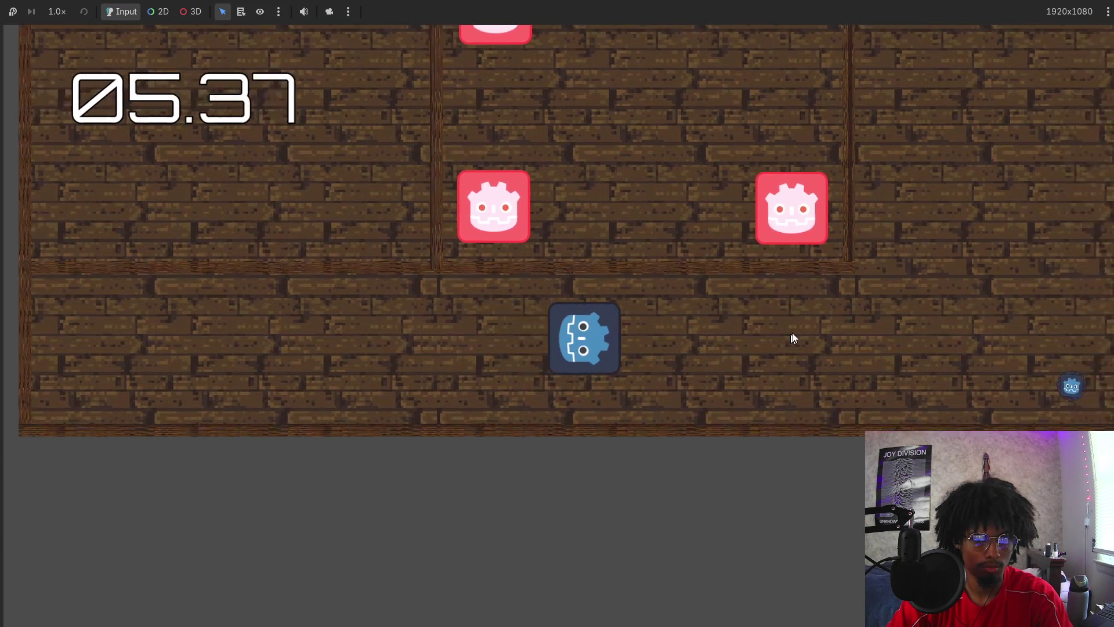
{"action": "key", "text": "Right"}
{"action": "key", "text": "Up"}
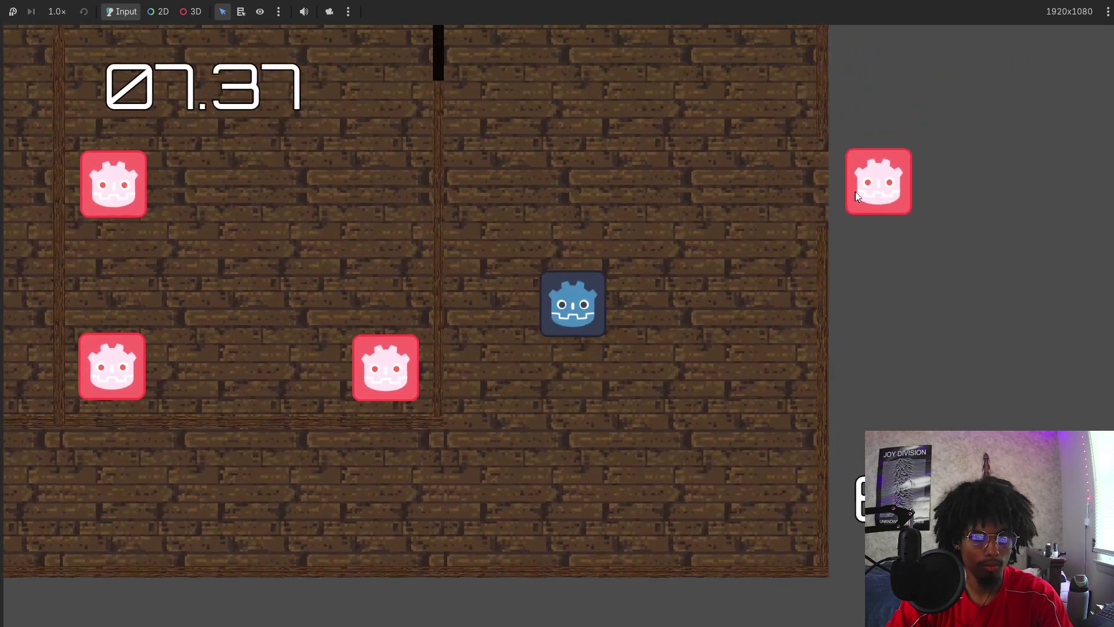
{"action": "key", "text": "Left"}
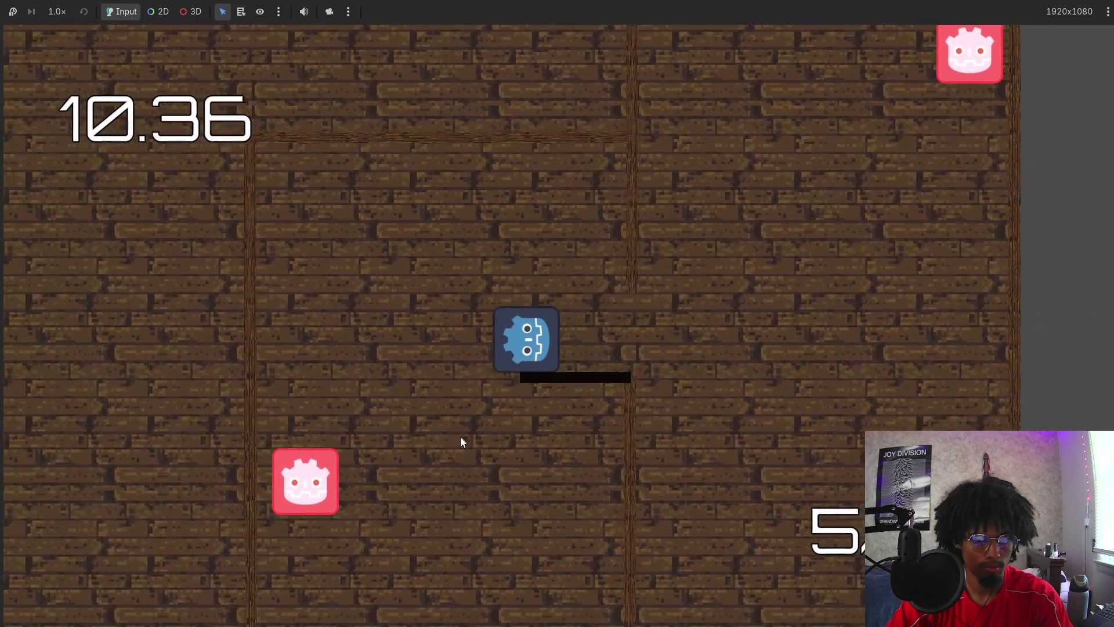
{"action": "left_click", "coordinate": [386, 458]}
{"action": "key", "text": "Right"}
{"action": "key", "text": "Up"}
{"action": "key", "text": "Right"}
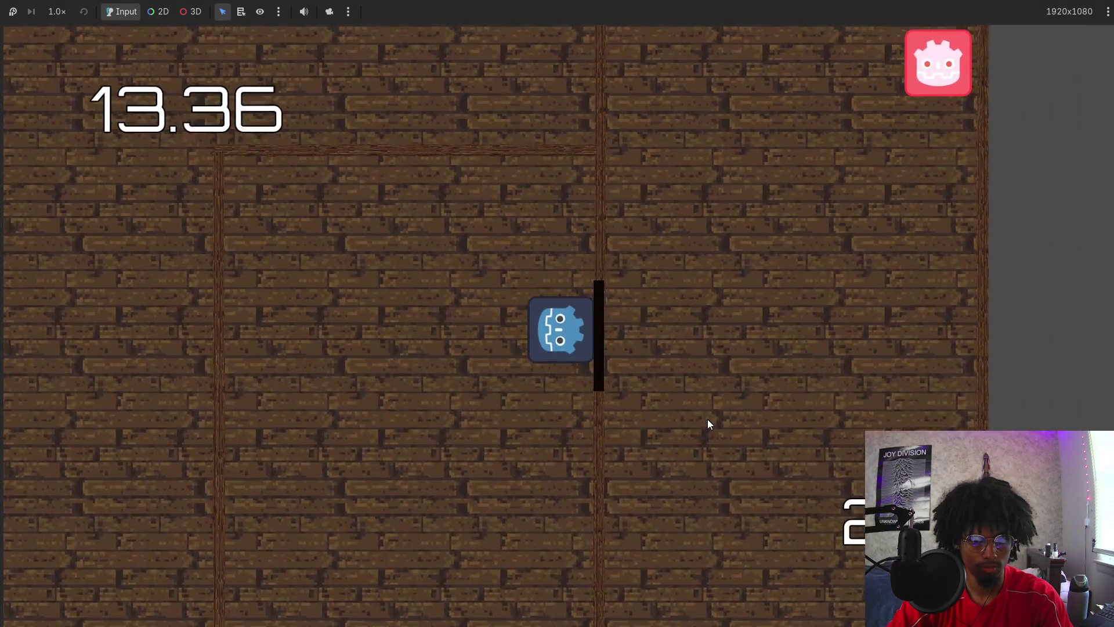
{"action": "key", "text": "Right"}
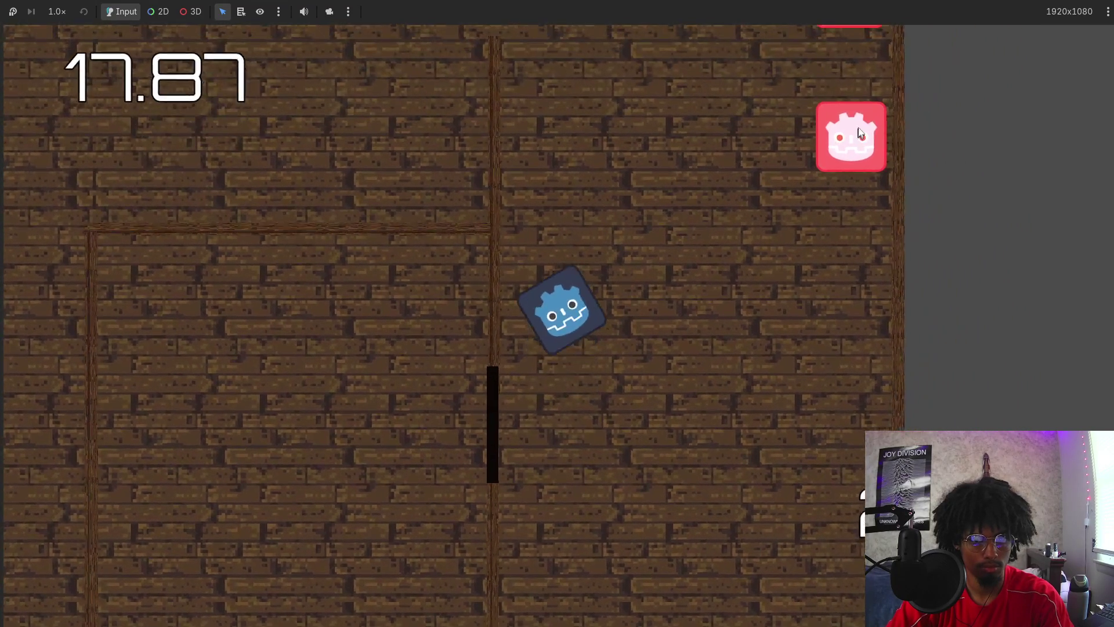
{"action": "left_click", "coordinate": [818, 261]}
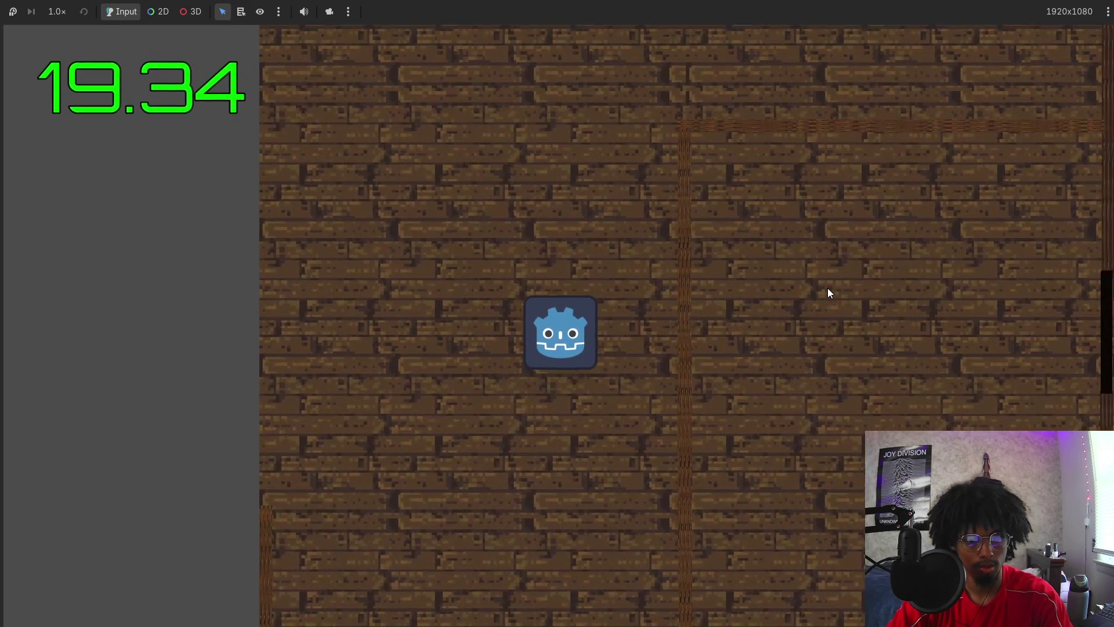
{"action": "key", "text": "F8"}
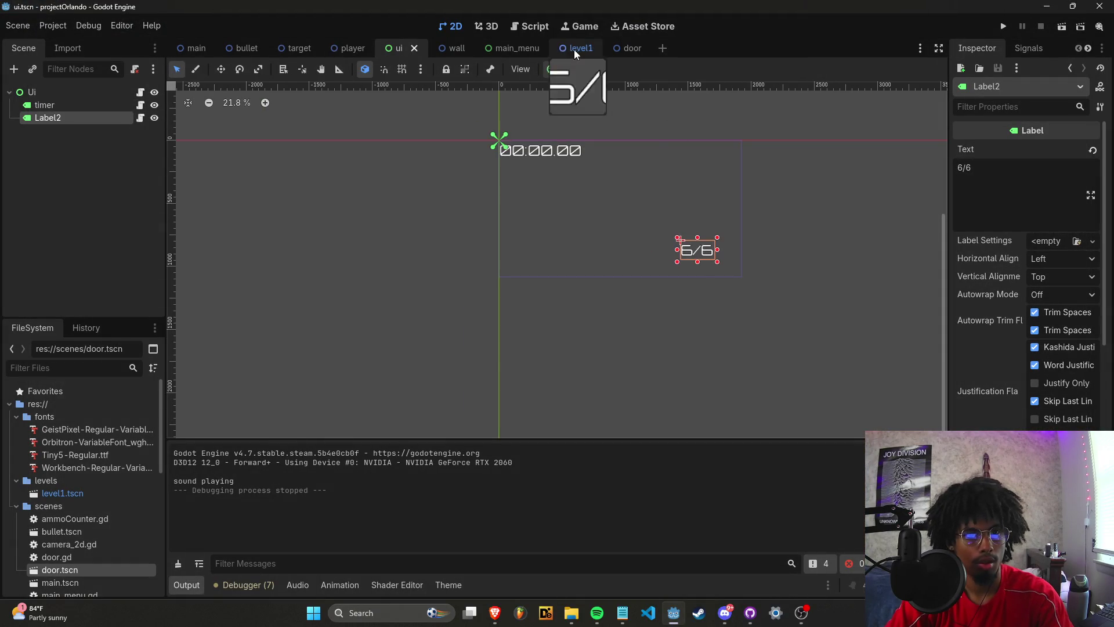
Open level1 in the 2D view and select a wall on the level's top edge.
{"action": "left_click", "coordinate": [575, 49]}
{"action": "left_click", "coordinate": [451, 26]}
{"action": "scroll", "coordinate": [482, 206], "scroll_direction": "down", "scroll_amount": 3}
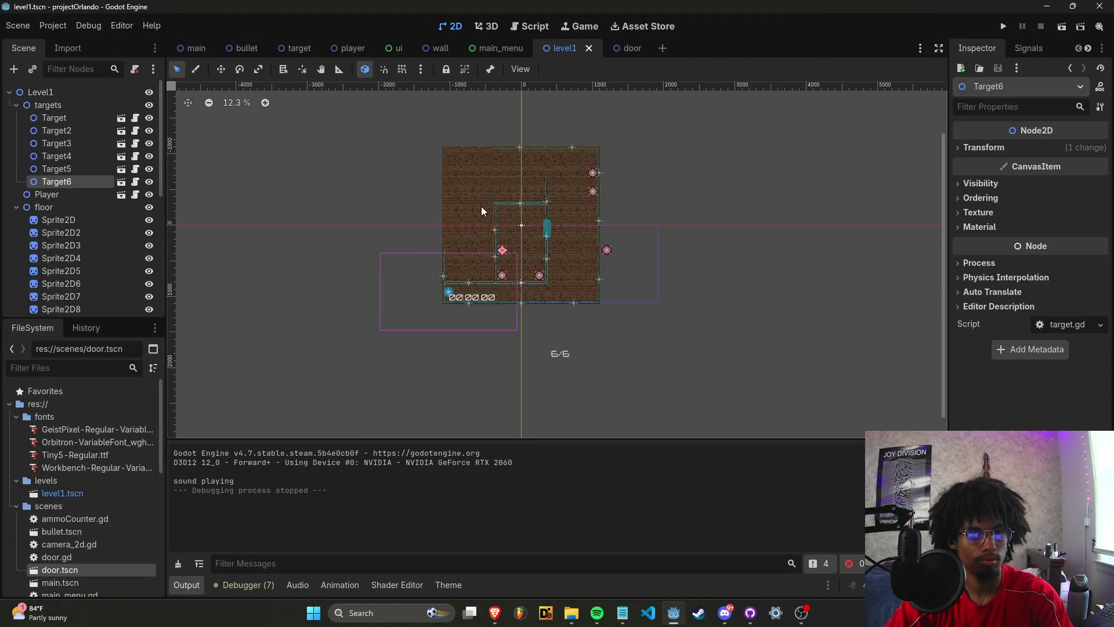
{"action": "scroll", "coordinate": [597, 142], "scroll_direction": "up", "scroll_amount": 2}
{"action": "scroll", "coordinate": [596, 143], "scroll_direction": "down", "scroll_amount": 1}
{"action": "scroll", "coordinate": [485, 97], "scroll_direction": "up", "scroll_amount": 7}
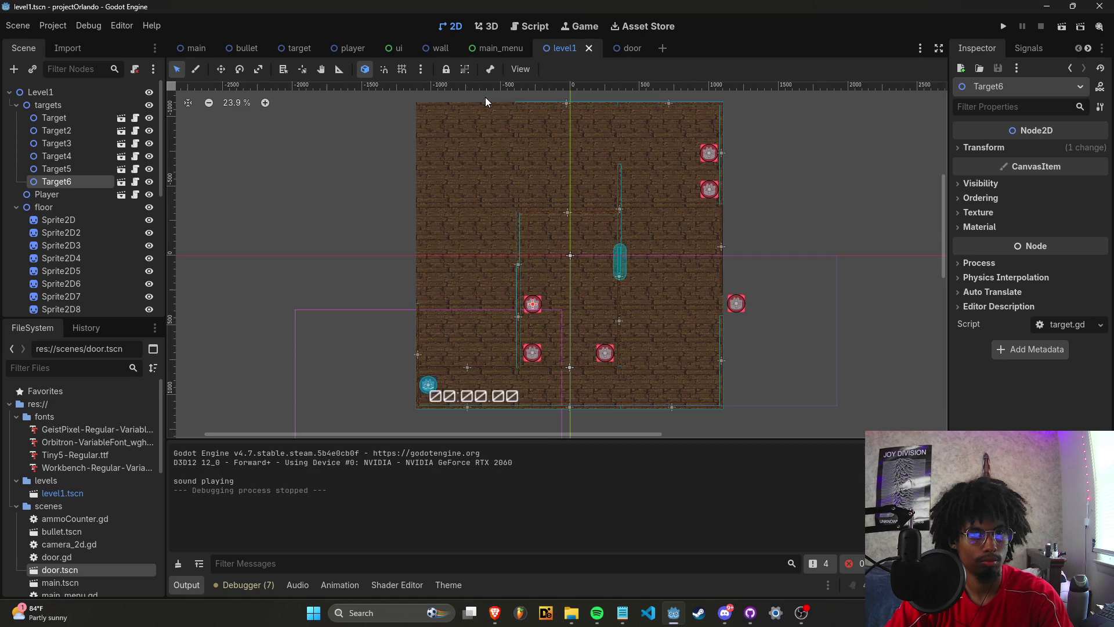
{"action": "left_click", "coordinate": [532, 128]}
{"action": "scroll", "coordinate": [411, 191], "scroll_direction": "down", "scroll_amount": 3}
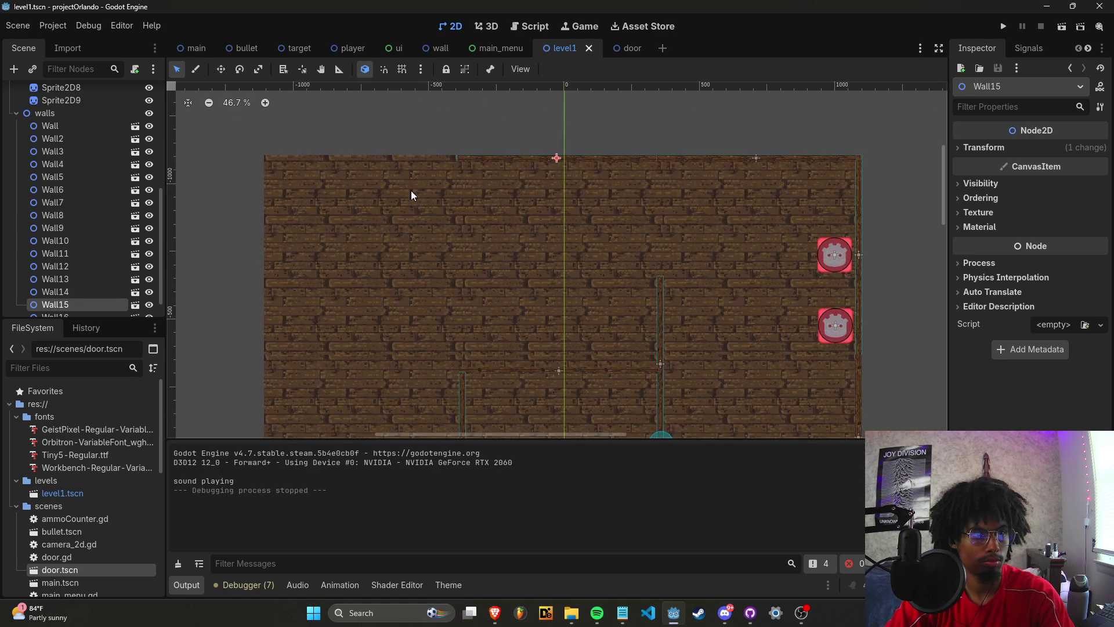
Paste the wall as Wall17 and line it up along the level's top edge.
{"action": "left_click", "coordinate": [70, 113]}
{"action": "key", "text": "ctrl+v"}
{"action": "left_click_drag", "start_coordinate": [524, 160], "coordinate": [319, 160]}
{"action": "scroll", "coordinate": [318, 159], "scroll_direction": "up", "scroll_amount": 10}
{"action": "left_click_drag", "start_coordinate": [382, 171], "coordinate": [438, 152]}
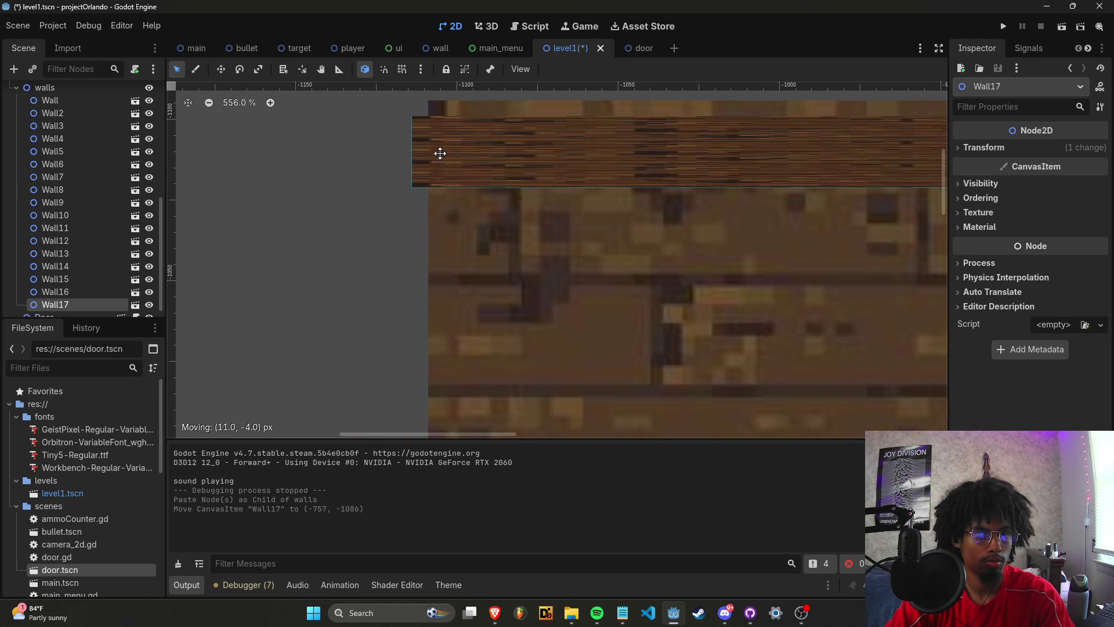
{"action": "scroll", "coordinate": [453, 142], "scroll_direction": "down", "scroll_amount": 4}
{"action": "scroll", "coordinate": [395, 200], "scroll_direction": "down", "scroll_amount": 14}
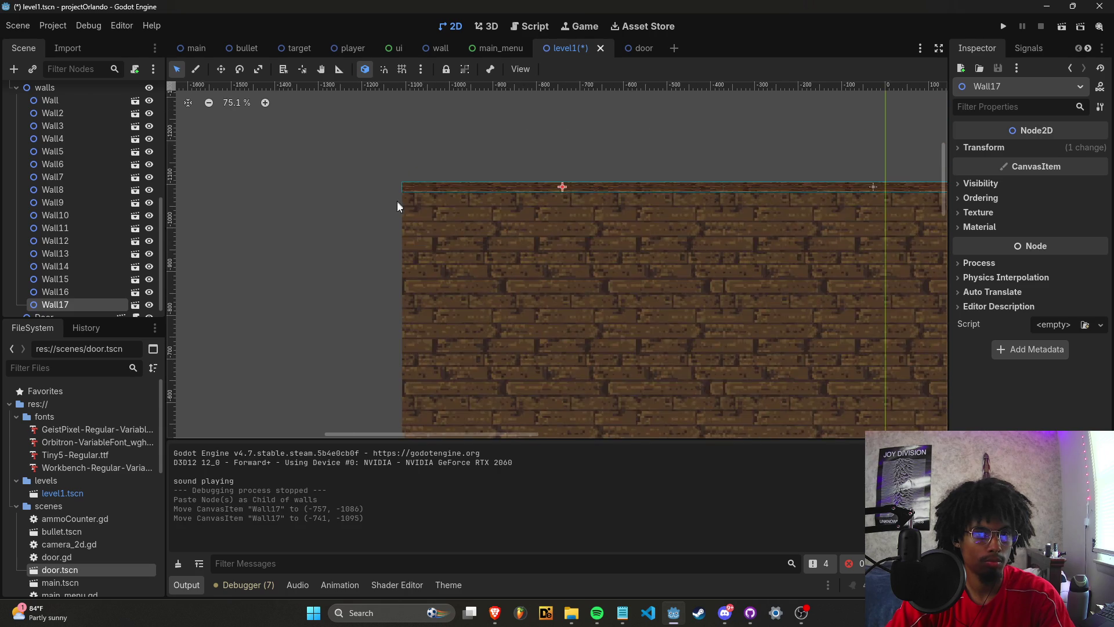
{"action": "scroll", "coordinate": [645, 352], "scroll_direction": "up", "scroll_amount": 3}
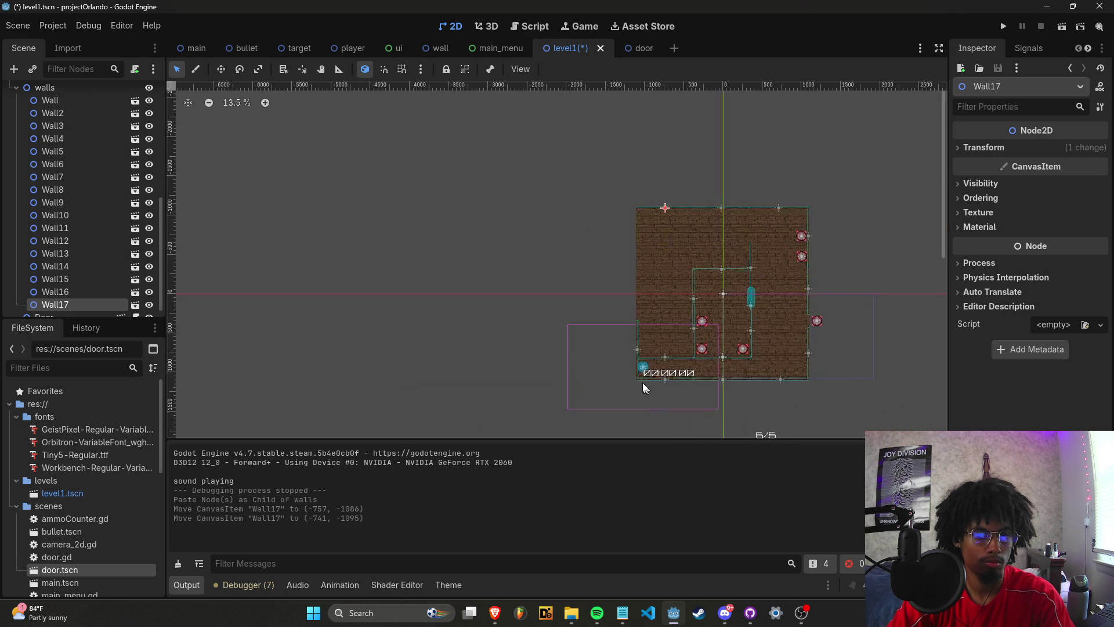
Paste Wall18 under walls and position it on the left edge at (-1098, -24).
{"action": "left_click", "coordinate": [635, 318]}
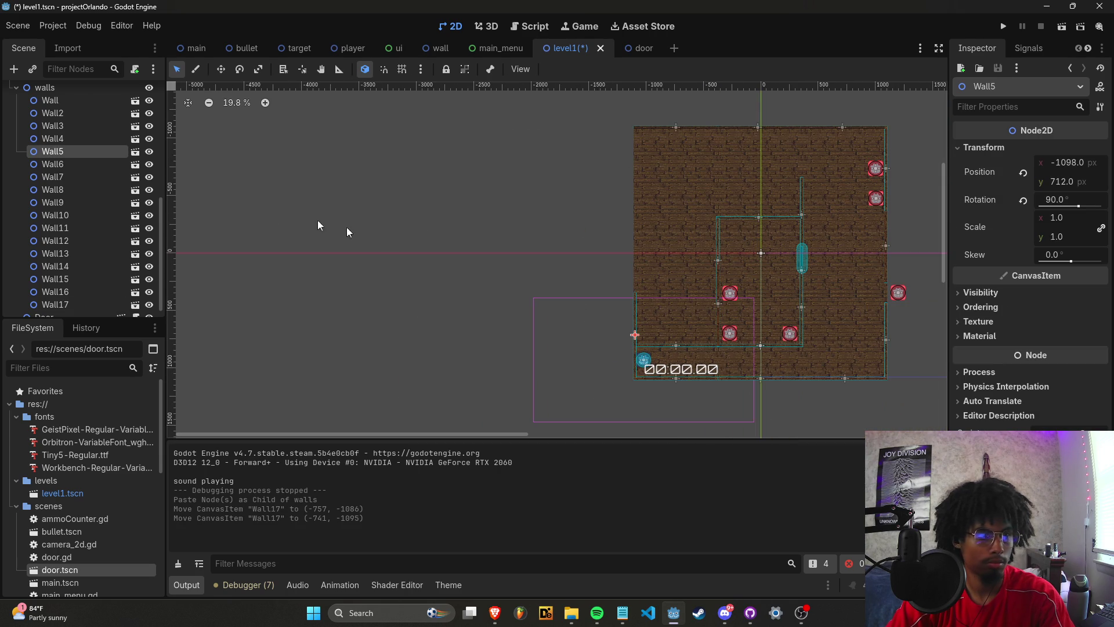
{"action": "left_click", "coordinate": [99, 90]}
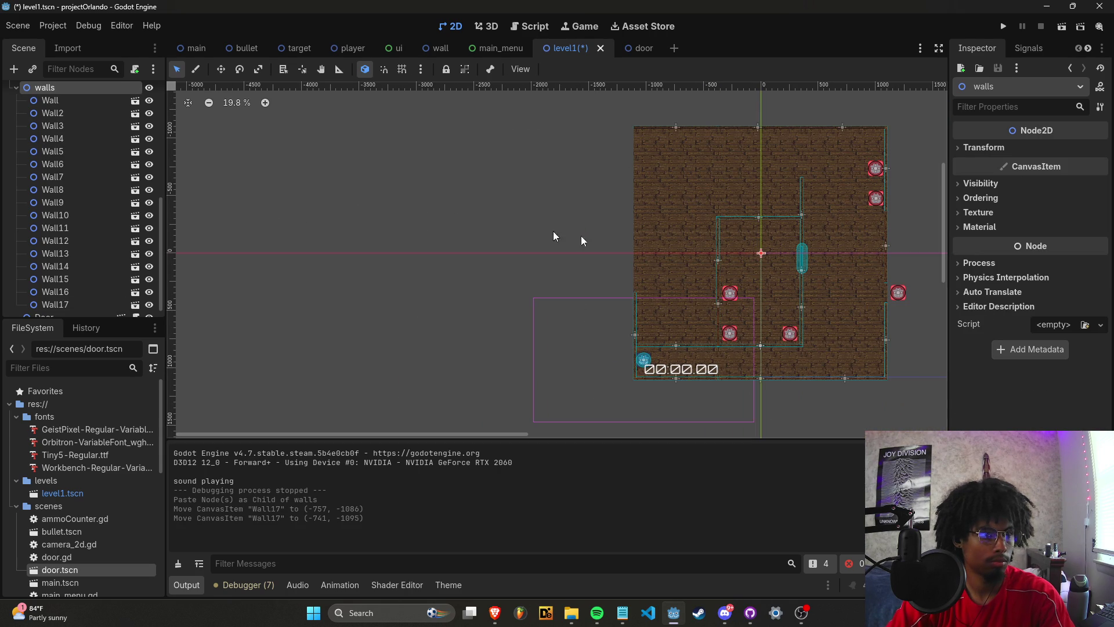
{"action": "key", "text": "ctrl+v"}
{"action": "scroll", "coordinate": [661, 284], "scroll_direction": "up", "scroll_amount": 4}
{"action": "left_click_drag", "start_coordinate": [607, 335], "coordinate": [604, 322]}
{"action": "scroll", "coordinate": [601, 292], "scroll_direction": "up", "scroll_amount": 10}
{"action": "mouse_move", "coordinate": [587, 266]}
{"action": "left_mouse_down"}
{"action": "mouse_move", "coordinate": [597, 269]}
{"action": "mouse_move", "coordinate": [596, 326]}
{"action": "left_mouse_up"}
{"action": "scroll", "coordinate": [577, 343], "scroll_direction": "up", "scroll_amount": 4}
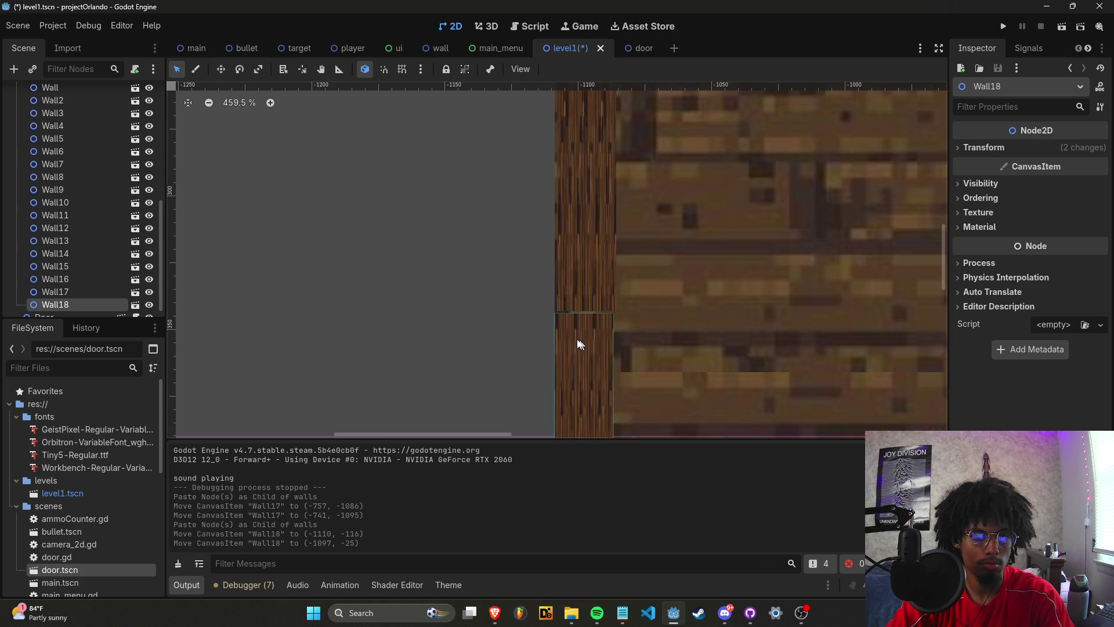
{"action": "left_click_drag", "start_coordinate": [626, 279], "coordinate": [639, 258]}
{"action": "scroll", "coordinate": [668, 261], "scroll_direction": "down", "scroll_amount": 20}
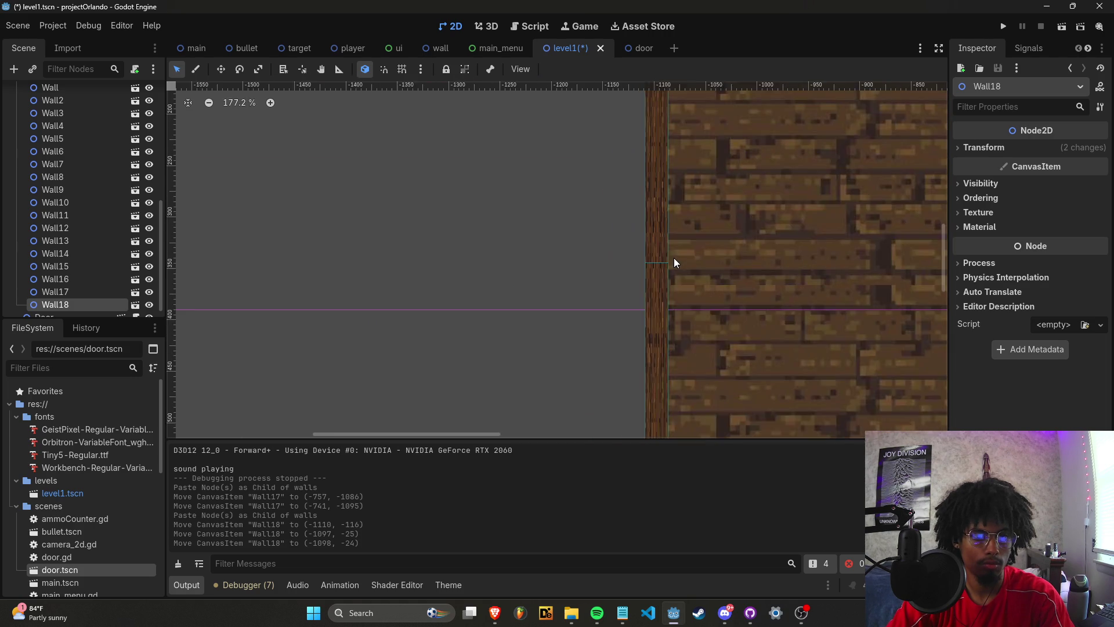
{"action": "scroll", "coordinate": [636, 158], "scroll_direction": "up", "scroll_amount": 4}
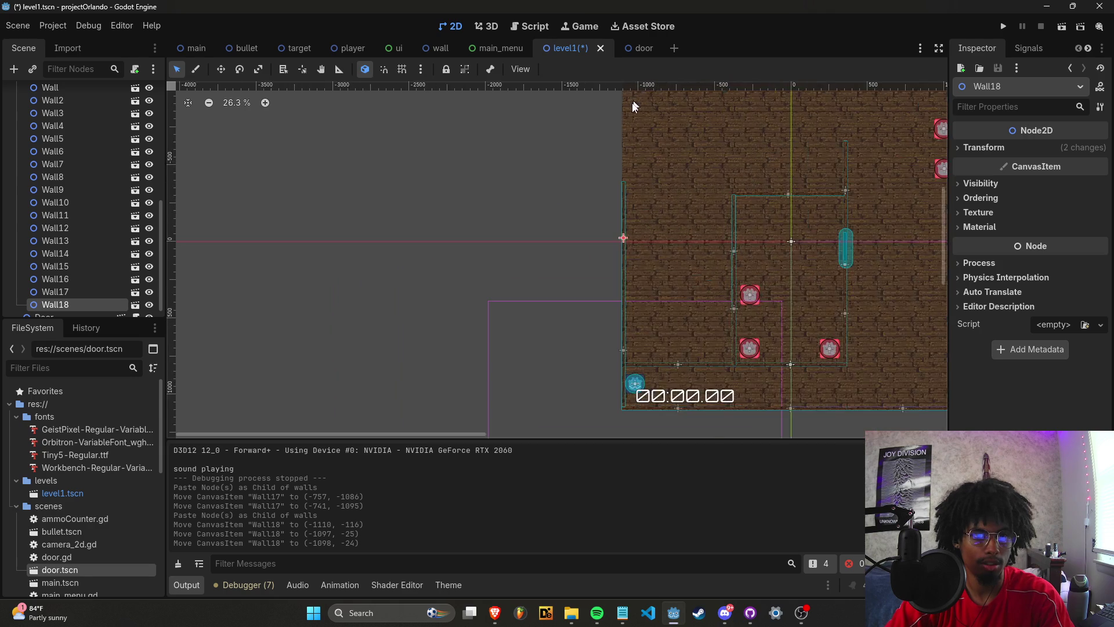
{"action": "scroll", "coordinate": [602, 154], "scroll_direction": "down", "scroll_amount": 2}
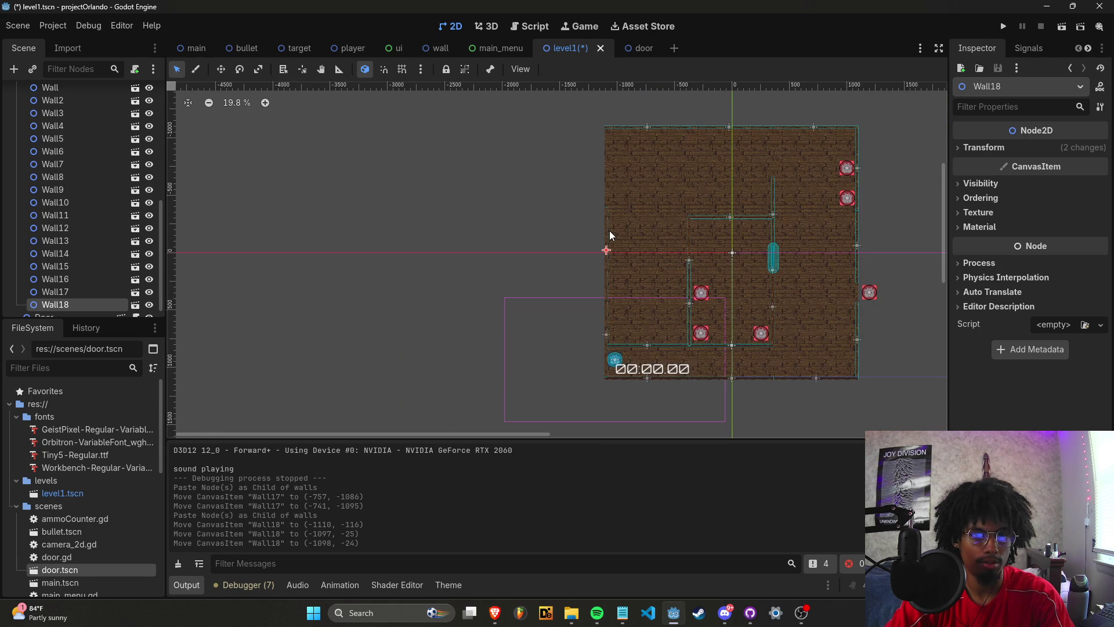
{"action": "scroll", "coordinate": [82, 102], "scroll_direction": "up", "scroll_amount": 5}
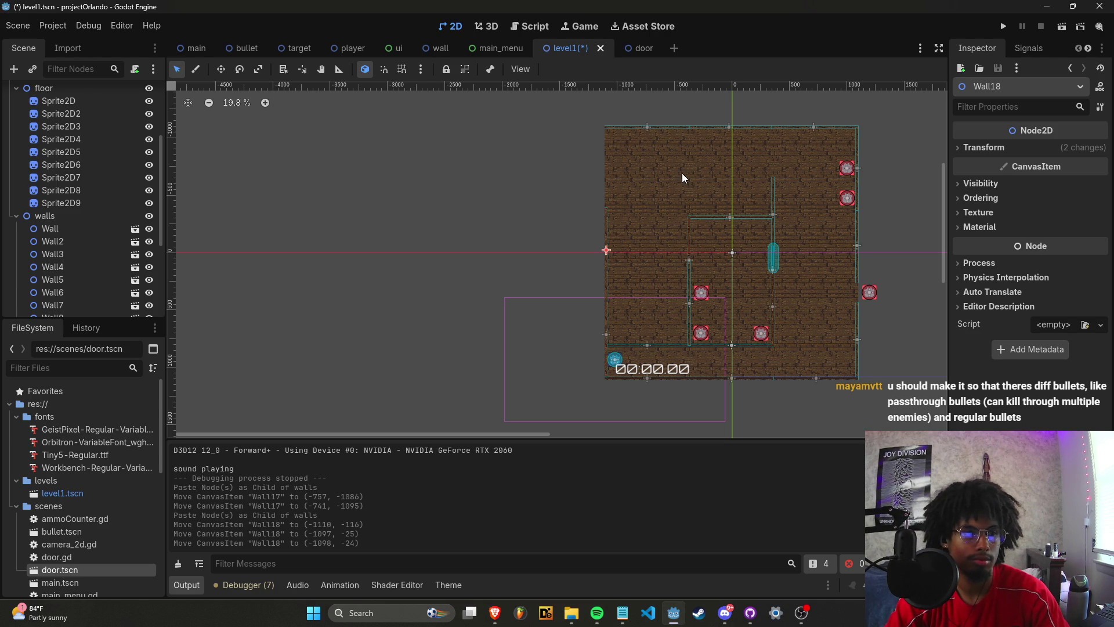
{"action": "scroll", "coordinate": [609, 174], "scroll_direction": "up", "scroll_amount": 2}
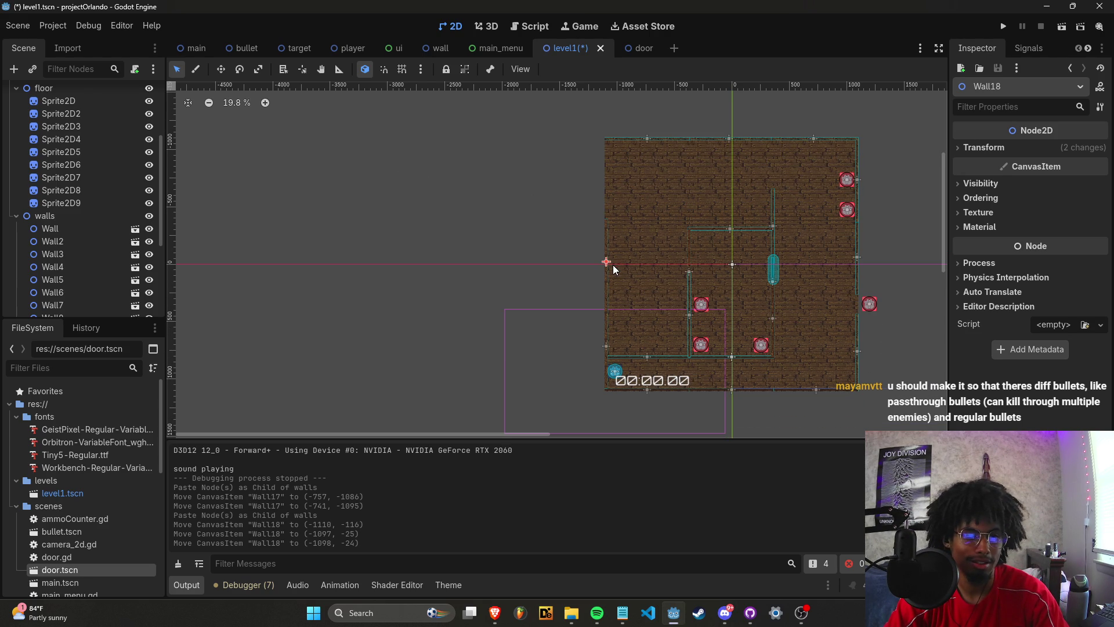
{"action": "scroll", "coordinate": [614, 267], "scroll_direction": "up", "scroll_amount": 12}
{"action": "scroll", "coordinate": [586, 167], "scroll_direction": "up", "scroll_amount": 1}
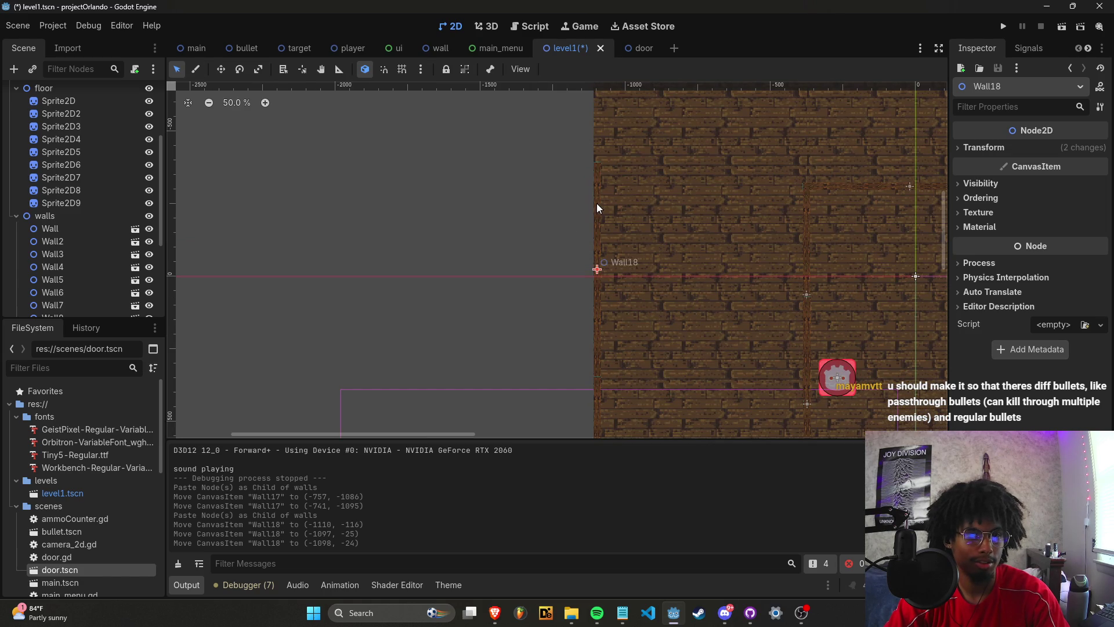
Paste Wall19 under walls and move it to the upper-left edge at (-1098, -738).
{"action": "left_click", "coordinate": [111, 216]}
{"action": "key", "text": "ctrl+v"}
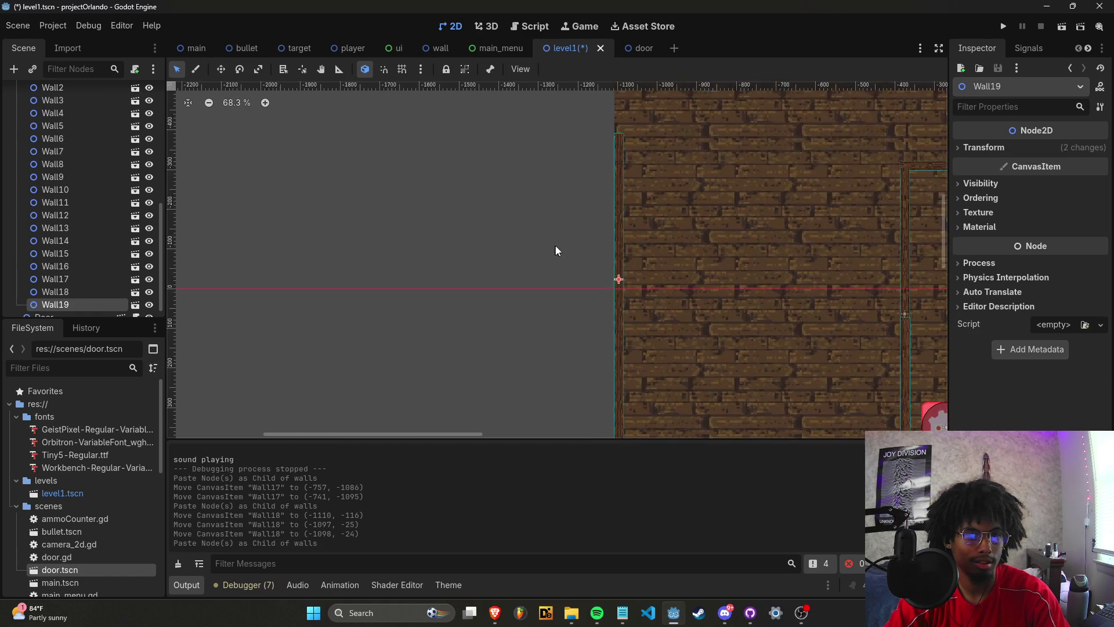
{"action": "scroll", "coordinate": [569, 248], "scroll_direction": "down", "scroll_amount": 3}
{"action": "left_click_drag", "start_coordinate": [581, 208], "coordinate": [579, 171]}
{"action": "scroll", "coordinate": [577, 184], "scroll_direction": "up", "scroll_amount": 1}
{"action": "scroll", "coordinate": [576, 186], "scroll_direction": "up", "scroll_amount": 8}
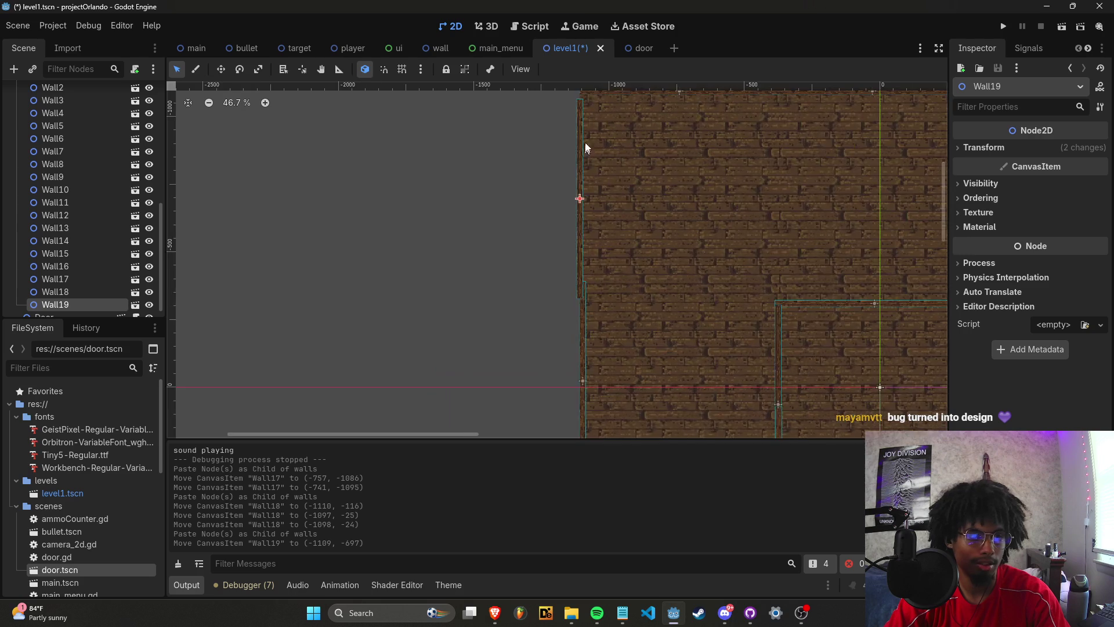
{"action": "scroll", "coordinate": [574, 398], "scroll_direction": "down", "scroll_amount": 2}
{"action": "left_click_drag", "start_coordinate": [575, 392], "coordinate": [587, 339]}
{"action": "scroll", "coordinate": [586, 290], "scroll_direction": "down", "scroll_amount": 2}
{"action": "scroll", "coordinate": [590, 84], "scroll_direction": "down", "scroll_amount": 8}
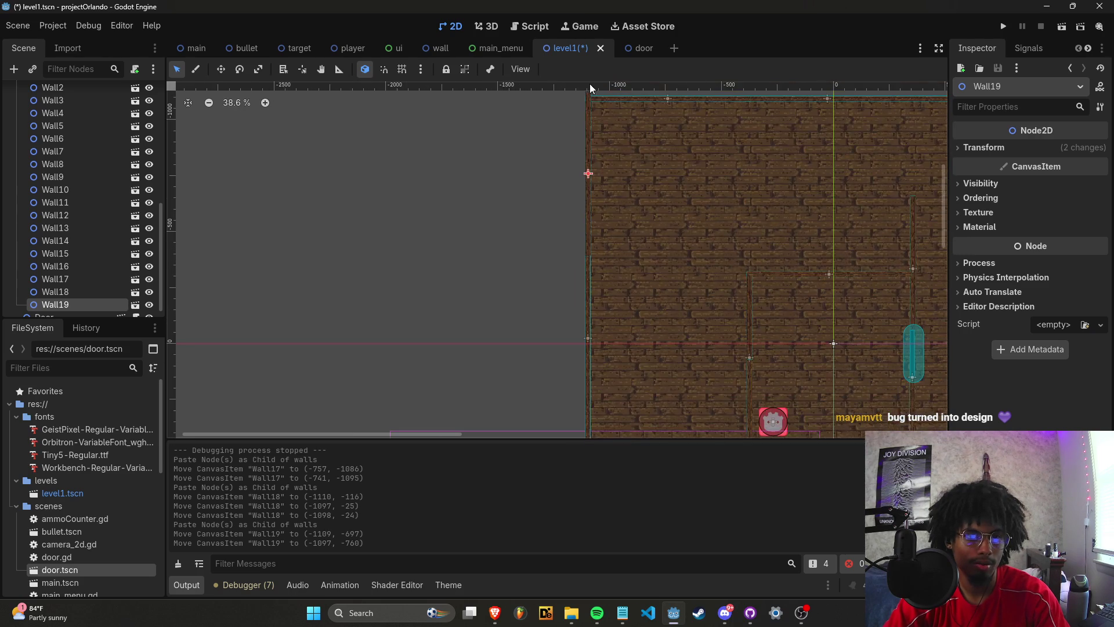
{"action": "scroll", "coordinate": [587, 97], "scroll_direction": "up", "scroll_amount": 10}
{"action": "scroll", "coordinate": [591, 110], "scroll_direction": "up", "scroll_amount": 5}
{"action": "mouse_move", "coordinate": [588, 139]}
{"action": "left_mouse_down"}
{"action": "mouse_move", "coordinate": [585, 184]}
{"action": "mouse_move", "coordinate": [613, 204]}
{"action": "left_mouse_up"}
{"action": "scroll", "coordinate": [613, 204], "scroll_direction": "down", "scroll_amount": 15}
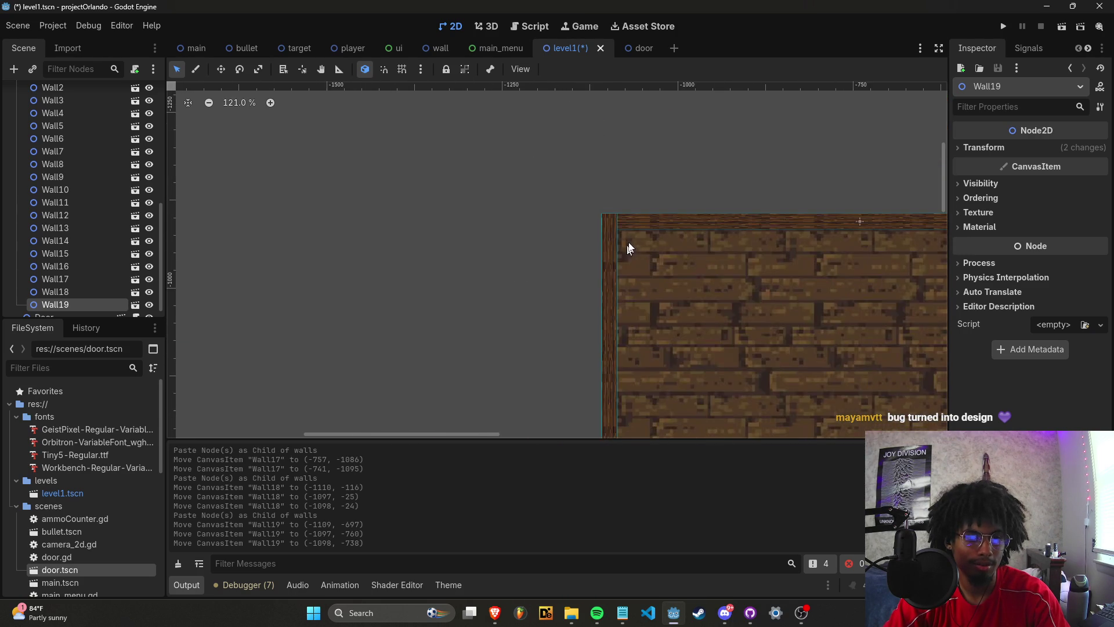
{"action": "scroll", "coordinate": [580, 377], "scroll_direction": "up", "scroll_amount": 10}
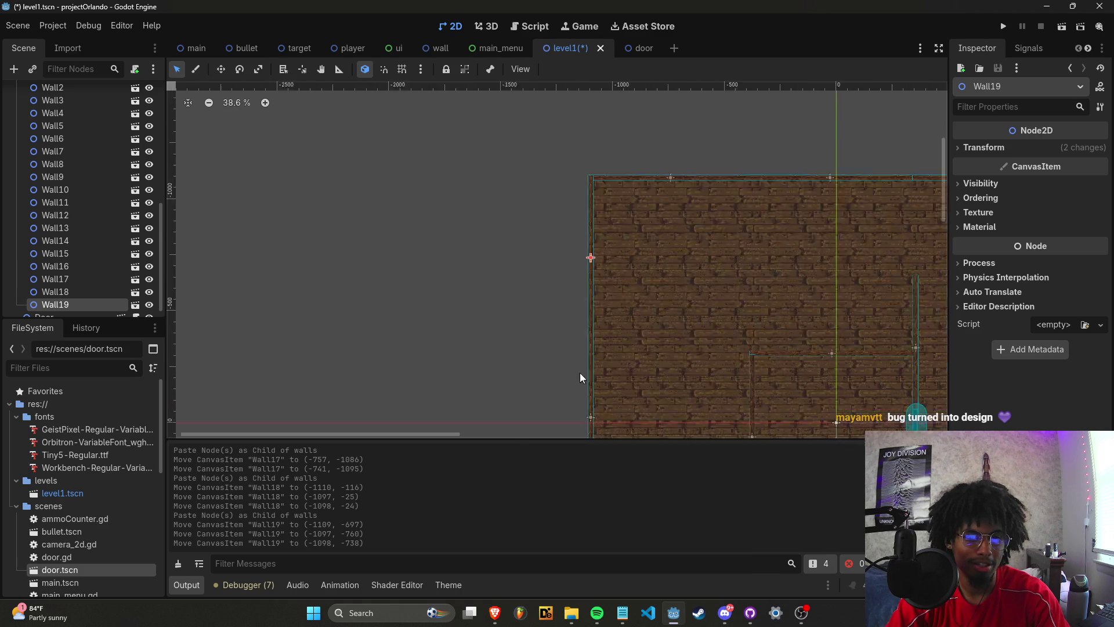
Deselect everything and save the level1 scene.
{"action": "left_click", "coordinate": [572, 350]}
{"action": "key", "text": "ctrl+s"}
{"action": "scroll", "coordinate": [573, 351], "scroll_direction": "down", "scroll_amount": 2}
{"action": "scroll", "coordinate": [573, 350], "scroll_direction": "down", "scroll_amount": 10}
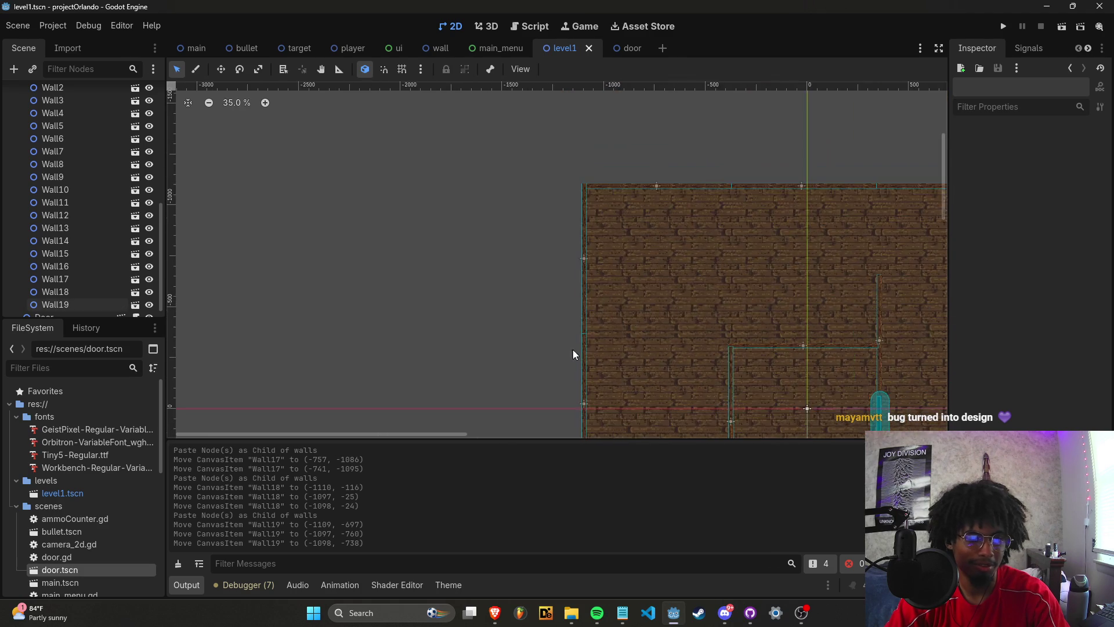
{"action": "scroll", "coordinate": [534, 313], "scroll_direction": "up", "scroll_amount": 3}
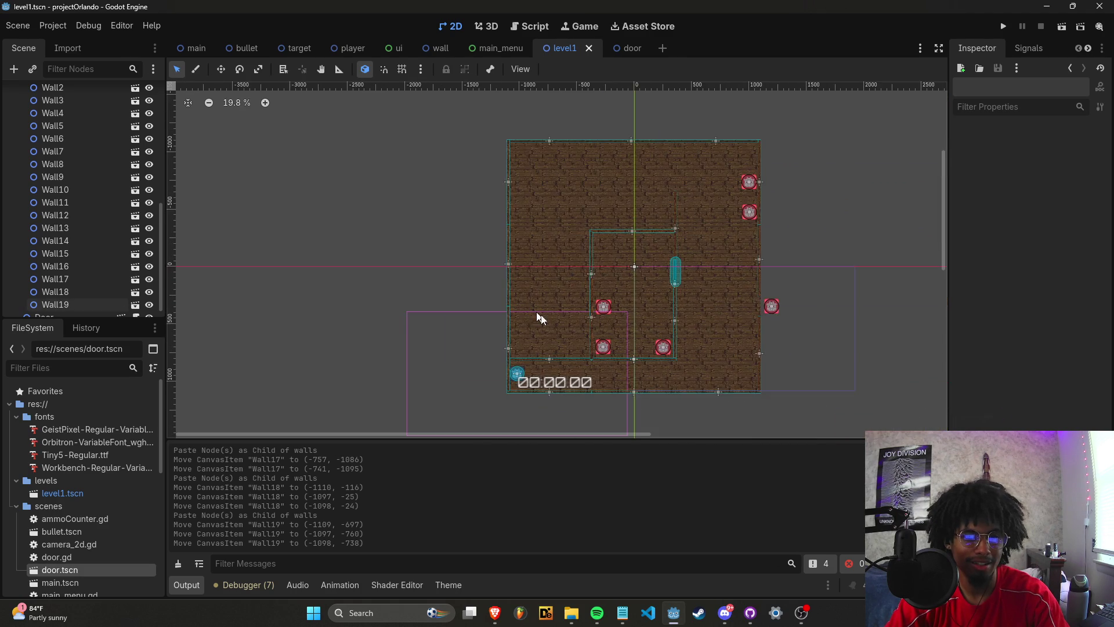
{"action": "scroll", "coordinate": [110, 214], "scroll_direction": "up", "scroll_amount": 4}
{"action": "scroll", "coordinate": [111, 219], "scroll_direction": "up", "scroll_amount": 5}
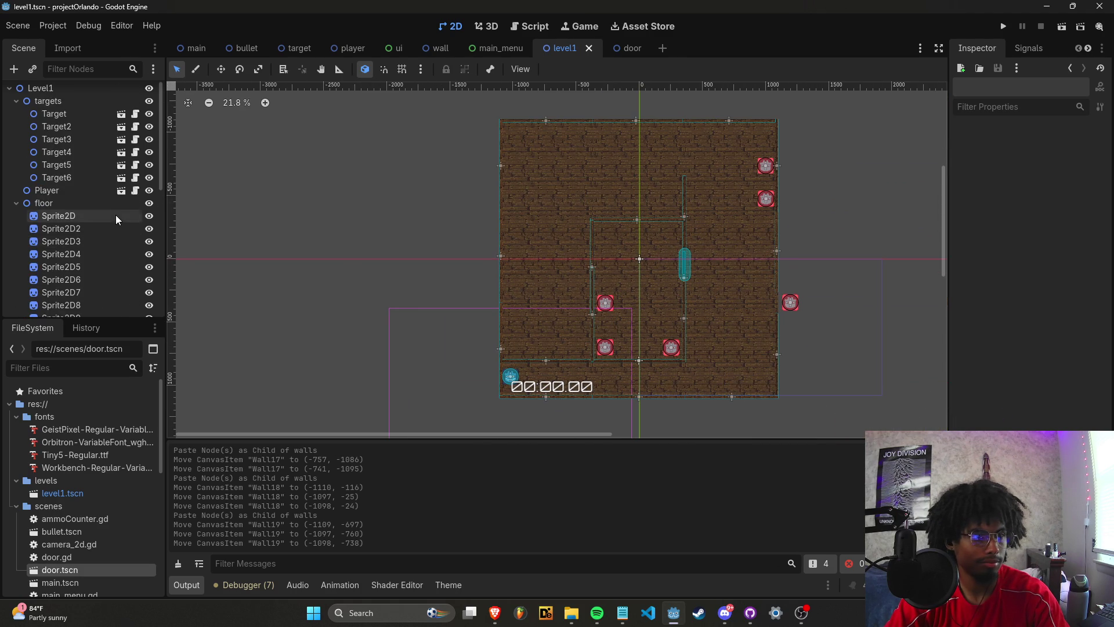
Paste a copy of Target6 into the targets group as Target7 and move it to the lower left of the level.
{"action": "left_click", "coordinate": [83, 178]}
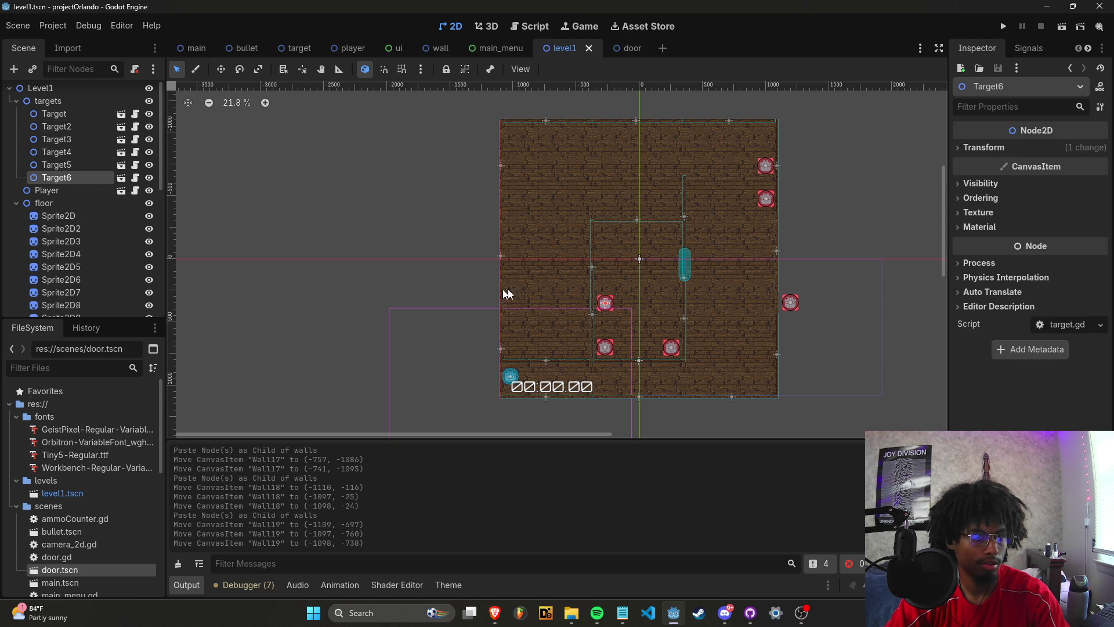
{"action": "key", "text": "ctrl+v"}
{"action": "left_click_drag", "start_coordinate": [566, 258], "coordinate": [572, 278]}
{"action": "key", "text": "ctrl+z"}
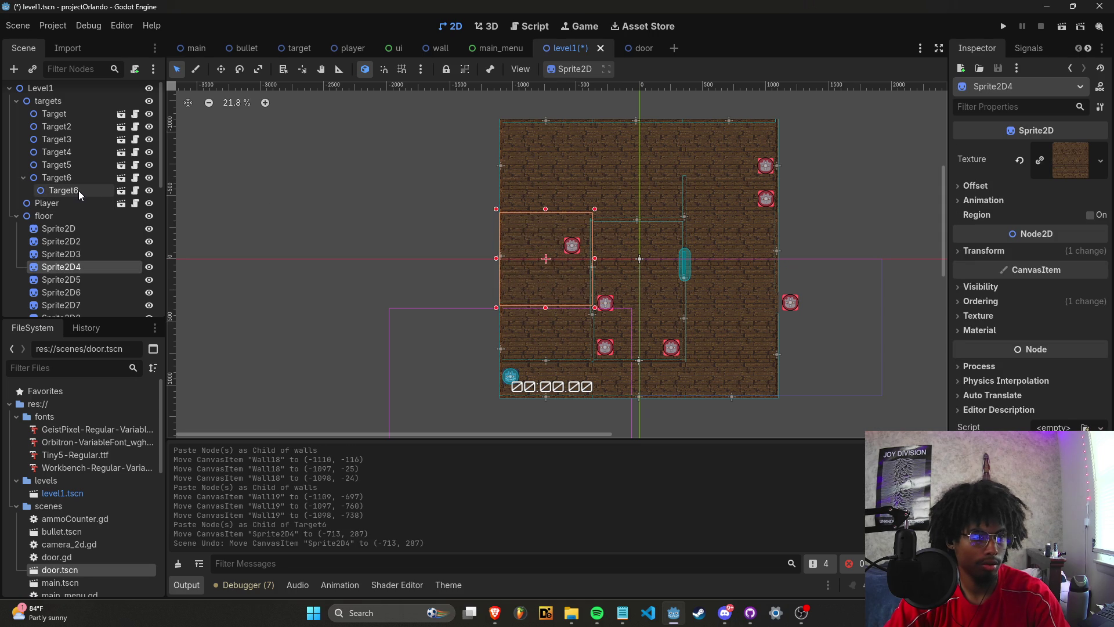
{"action": "left_click", "coordinate": [78, 189]}
{"action": "key", "text": "ctrl+z"}
{"action": "left_click", "coordinate": [71, 102]}
{"action": "key", "text": "ctrl+v"}
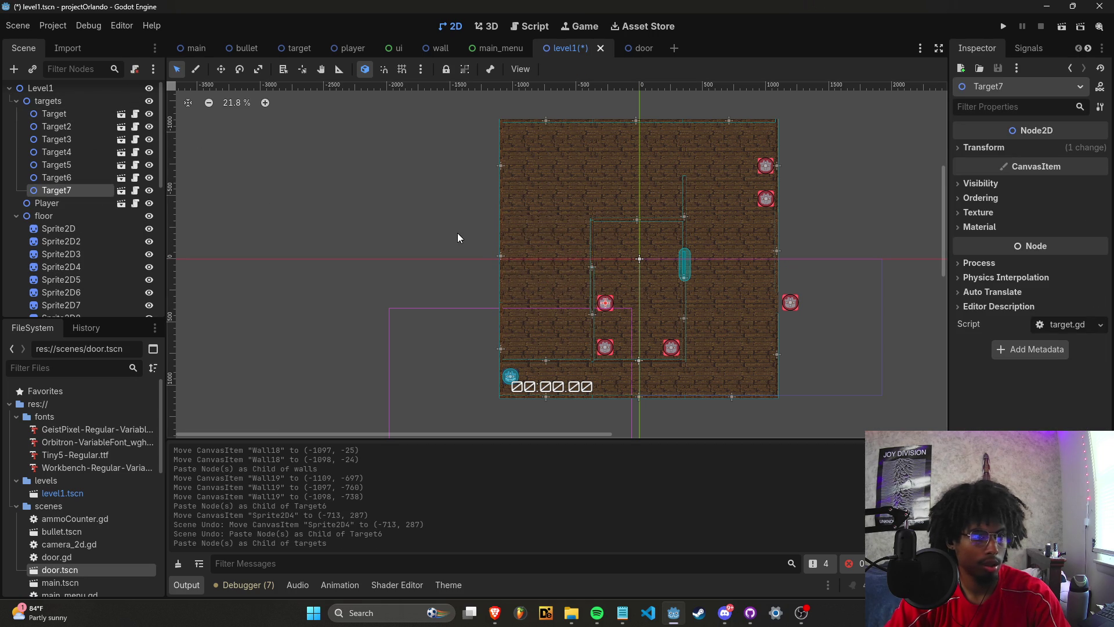
{"action": "left_click_drag", "start_coordinate": [611, 305], "coordinate": [612, 307]}
{"action": "key", "text": "ctrl+z"}
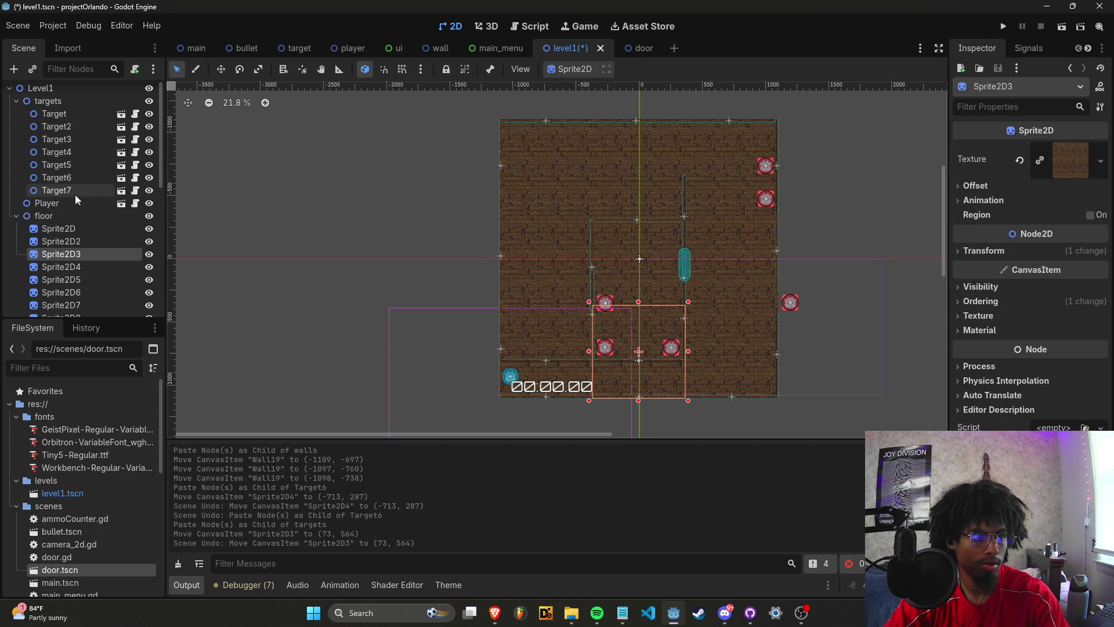
{"action": "left_click", "coordinate": [76, 195]}
{"action": "left_click", "coordinate": [222, 69]}
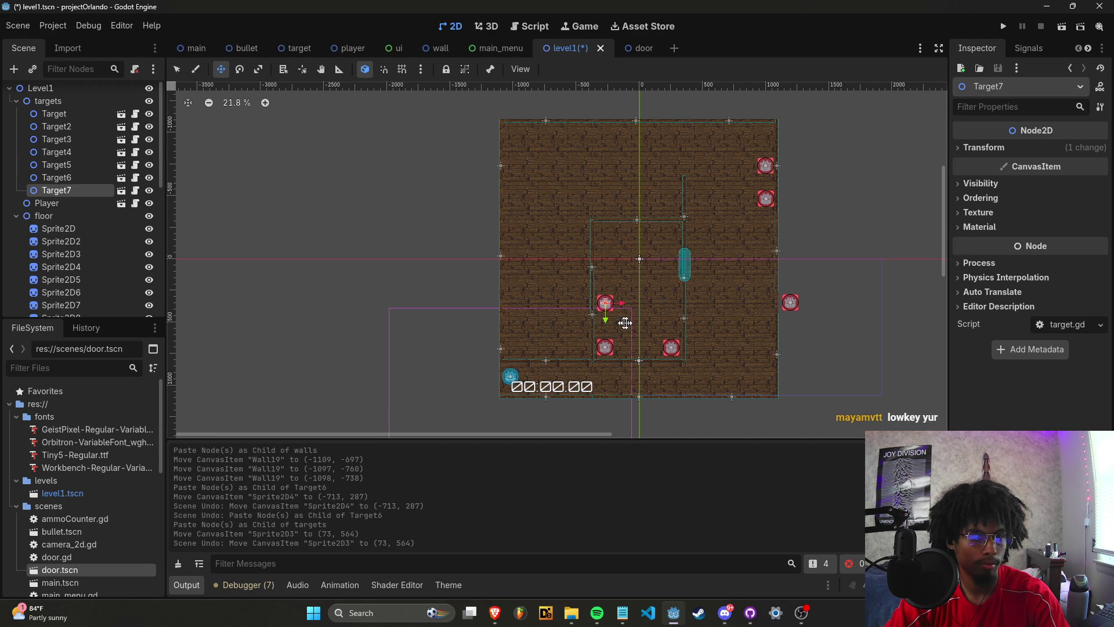
{"action": "mouse_move", "coordinate": [627, 312]}
{"action": "left_mouse_down"}
{"action": "mouse_move", "coordinate": [597, 329]}
{"action": "mouse_move", "coordinate": [598, 354]}
{"action": "mouse_move", "coordinate": [528, 352]}
{"action": "left_mouse_up"}
Paste Target8 to Target10, placing Target9 in the top-left corner and Target10 in the left-centre.
{"action": "left_click", "coordinate": [48, 101]}
{"action": "key", "text": "ctrl+v"}
{"action": "key", "text": "ctrl+v"}
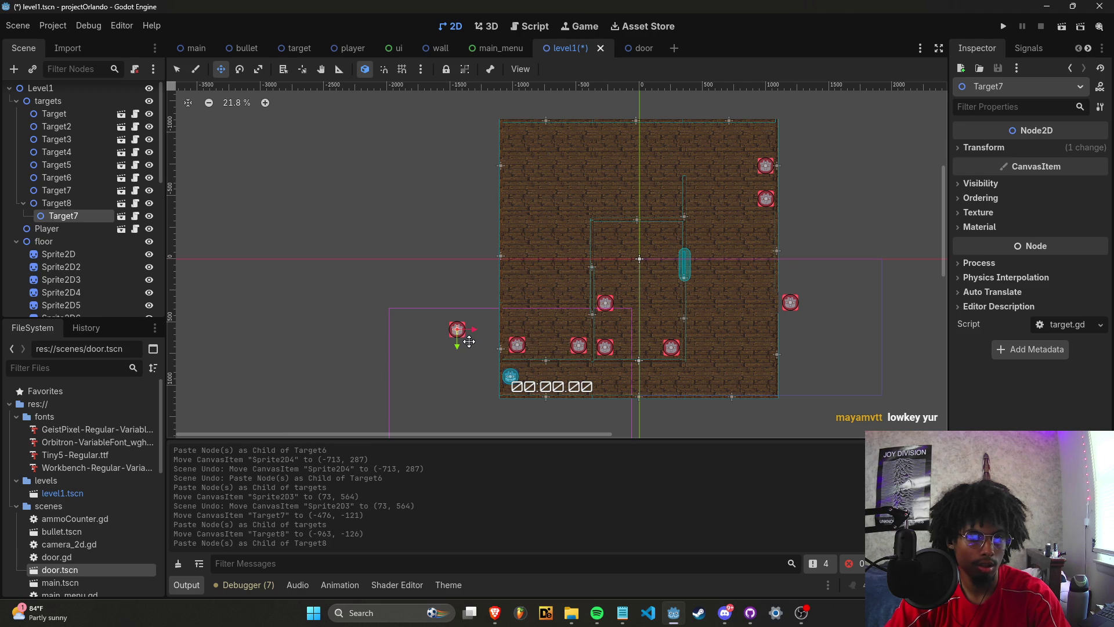
{"action": "key", "text": "ctrl+z"}
{"action": "left_click", "coordinate": [47, 101]}
{"action": "key", "text": "ctrl+v"}
{"action": "left_click_drag", "start_coordinate": [535, 352], "coordinate": [484, 135]}
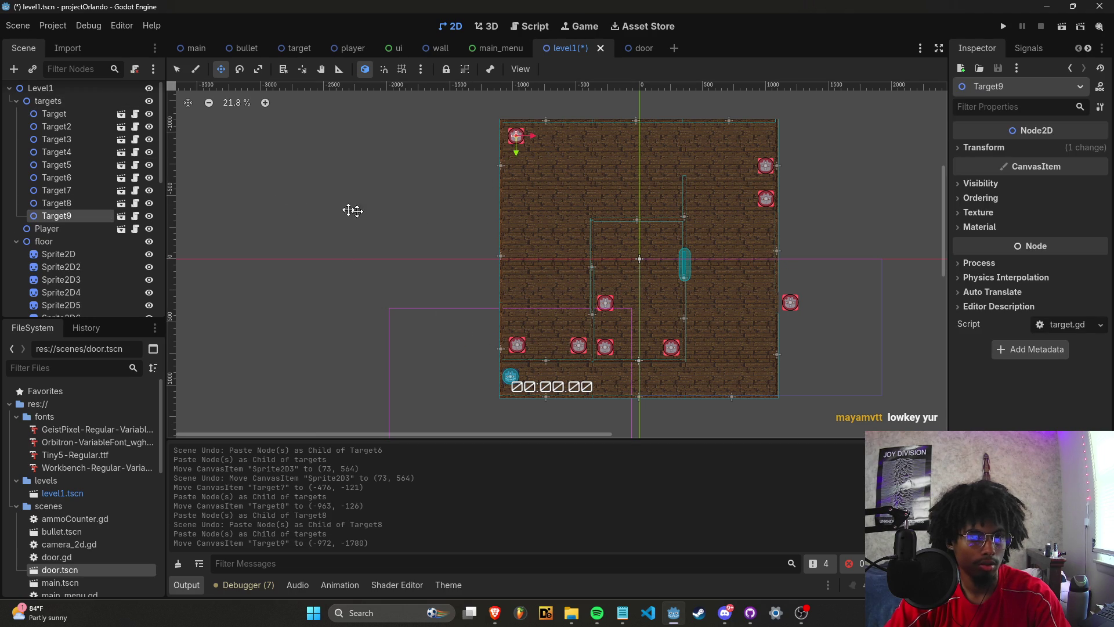
{"action": "left_click", "coordinate": [71, 103]}
{"action": "key", "text": "ctrl+v"}
{"action": "left_click_drag", "start_coordinate": [547, 309], "coordinate": [544, 202]}
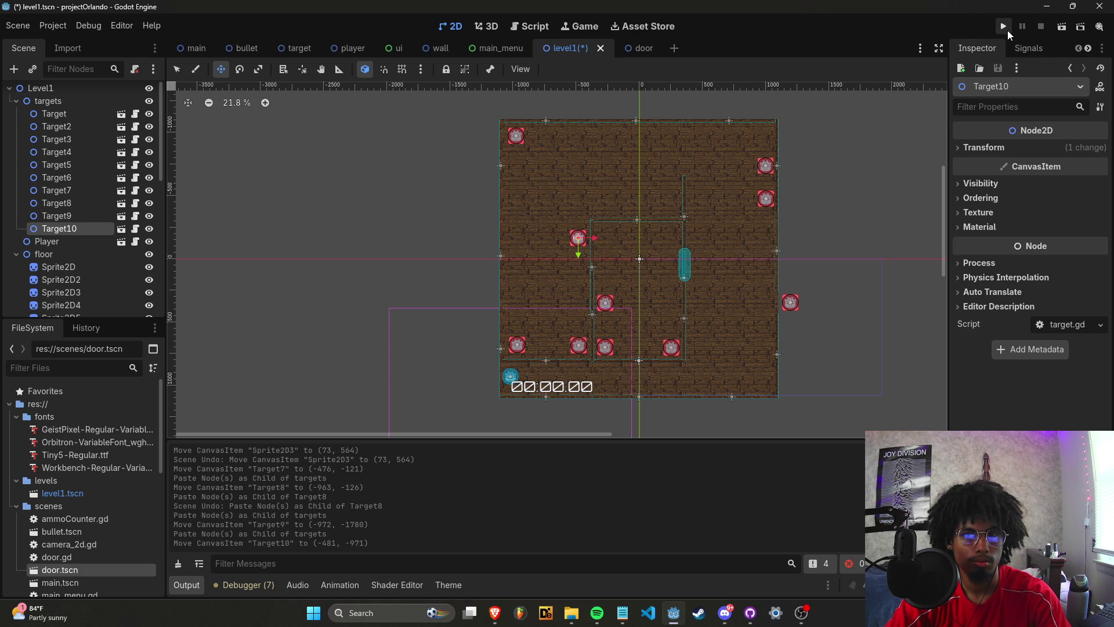
Glance at the main scene, then return to the level1 scene.
{"action": "scroll", "coordinate": [746, 278], "scroll_direction": "up", "scroll_amount": 8}
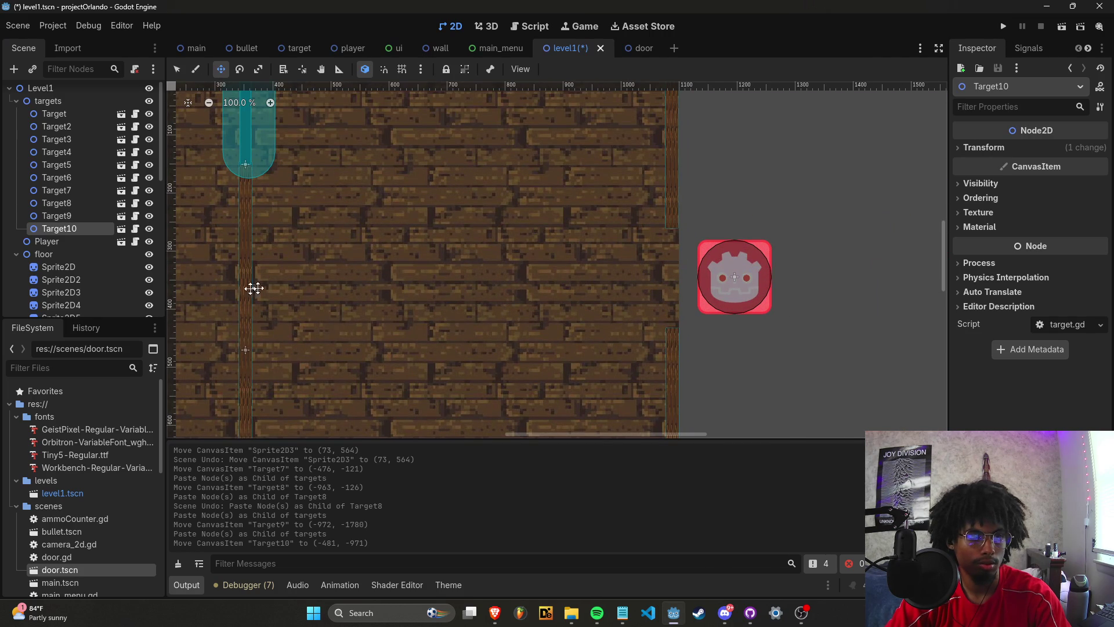
{"action": "scroll", "coordinate": [253, 288], "scroll_direction": "down", "scroll_amount": 3}
{"action": "scroll", "coordinate": [90, 207], "scroll_direction": "up", "scroll_amount": 1}
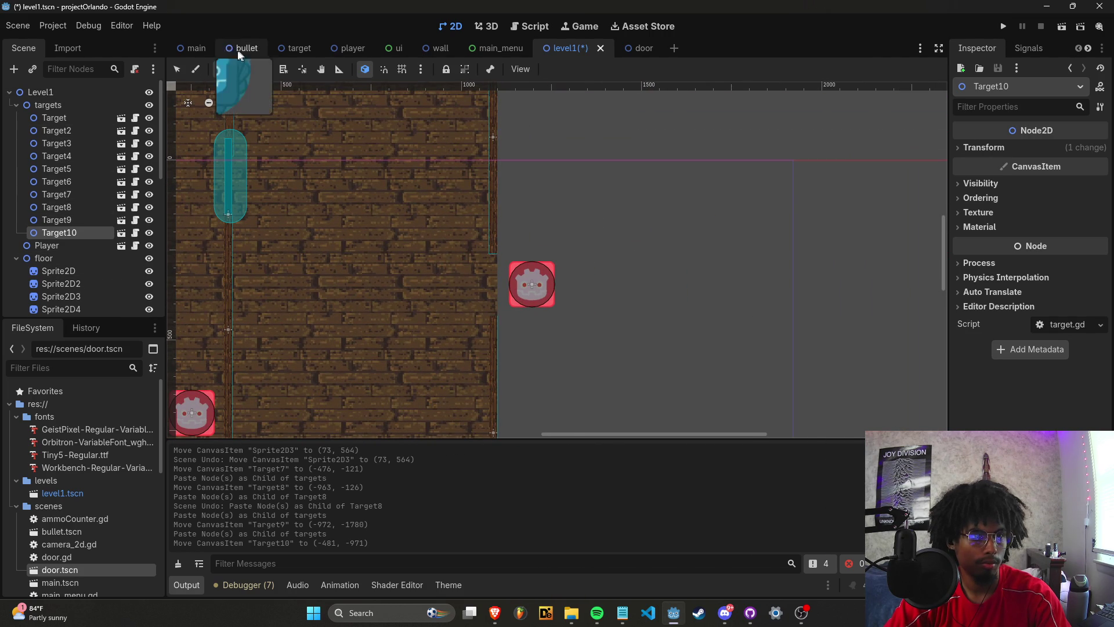
{"action": "left_click", "coordinate": [196, 48]}
{"action": "scroll", "coordinate": [550, 289], "scroll_direction": "down", "scroll_amount": 5}
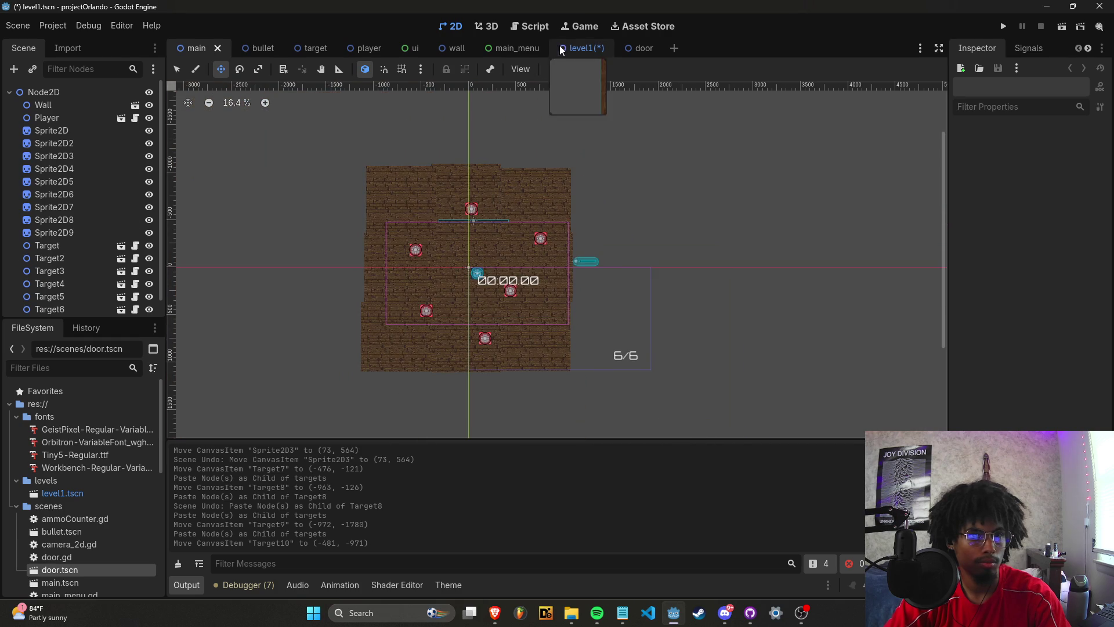
{"action": "left_click", "coordinate": [583, 48]}
{"action": "scroll", "coordinate": [568, 276], "scroll_direction": "down", "scroll_amount": 5}
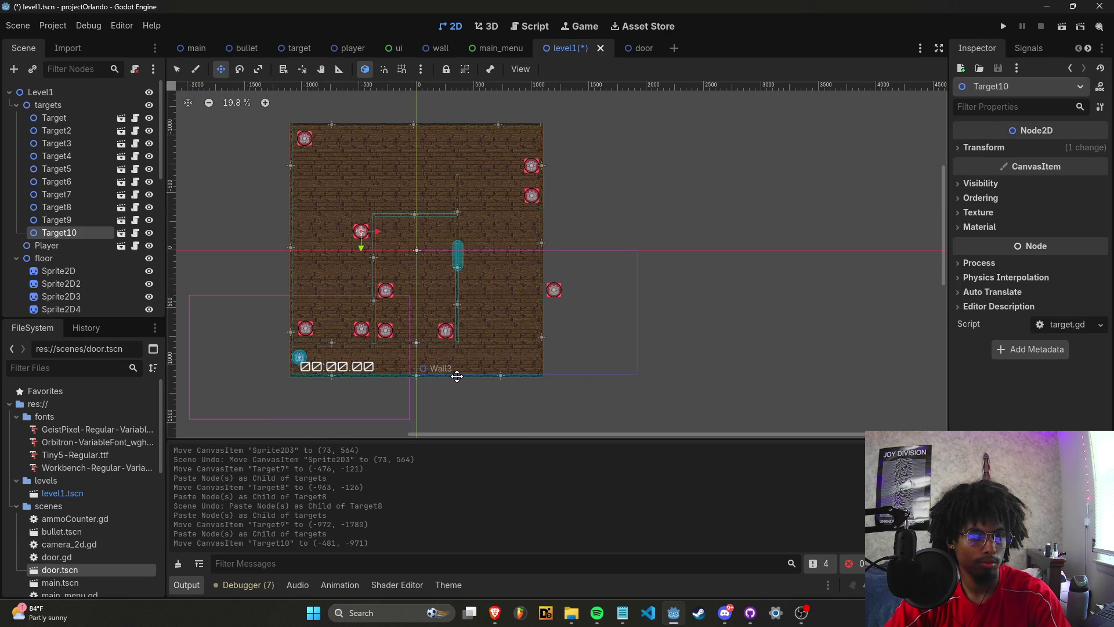
{"action": "scroll", "coordinate": [77, 225], "scroll_direction": "down", "scroll_amount": 5}
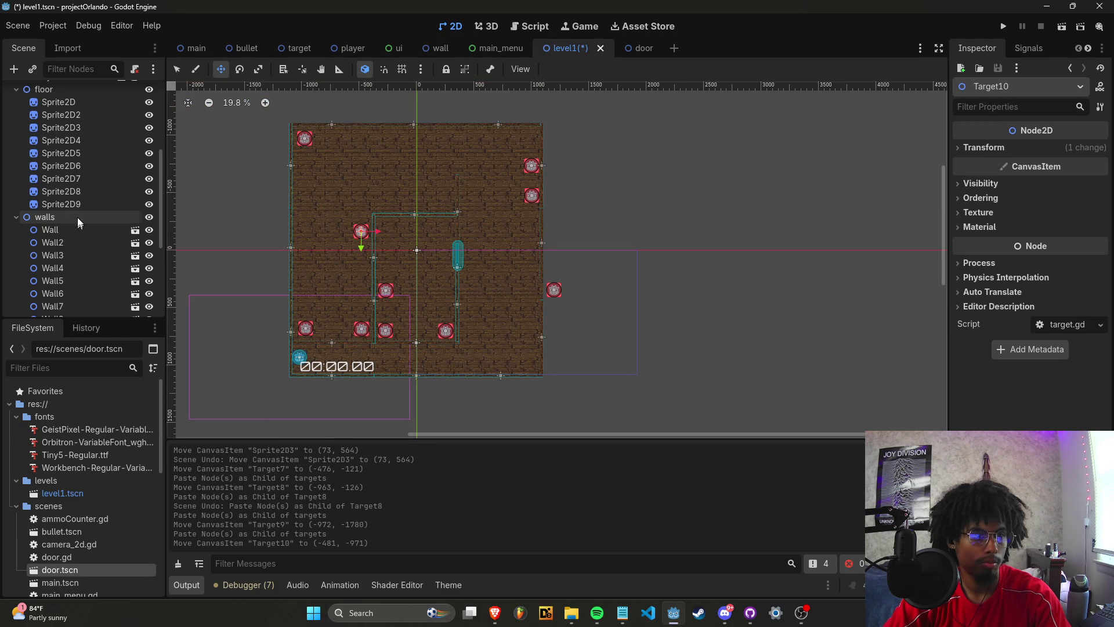
Paste a wall copy into the walls group as Wall20.
{"action": "left_click", "coordinate": [78, 218]}
{"action": "scroll", "coordinate": [77, 218], "scroll_direction": "down", "scroll_amount": 3}
{"action": "scroll", "coordinate": [177, 232], "scroll_direction": "down", "scroll_amount": 1}
{"action": "scroll", "coordinate": [398, 281], "scroll_direction": "down", "scroll_amount": 3}
{"action": "scroll", "coordinate": [105, 246], "scroll_direction": "down", "scroll_amount": 3}
{"action": "key", "text": "ctrl+v"}
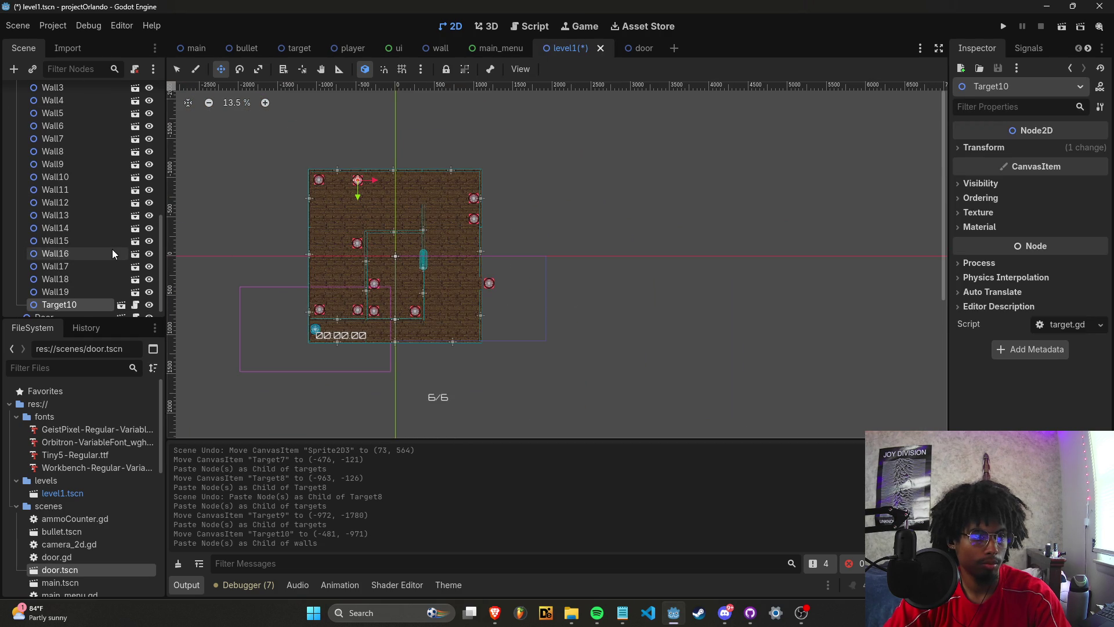
{"action": "key", "text": "ctrl+z"}
{"action": "left_click", "coordinate": [465, 343]}
{"action": "key", "text": "ctrl+v"}
{"action": "key", "text": "ctrl+z"}
{"action": "scroll", "coordinate": [132, 231], "scroll_direction": "up", "scroll_amount": 2}
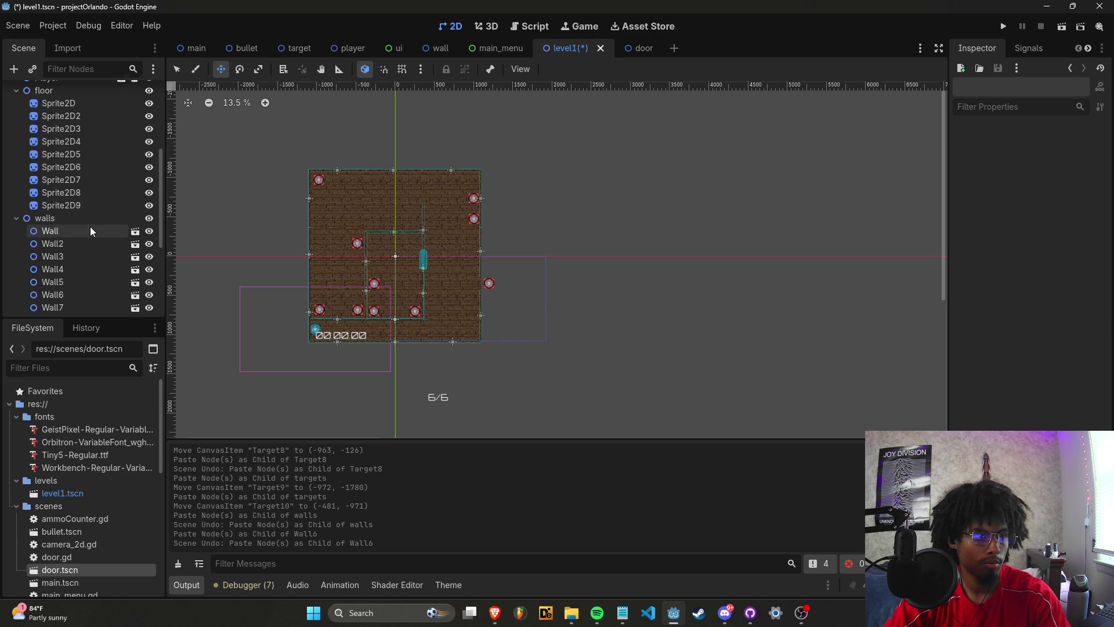
{"action": "left_click", "coordinate": [90, 224]}
{"action": "key", "text": "ctrl+v"}
Move Wall20 out to the level's right edge beside the outside target.
{"action": "scroll", "coordinate": [446, 299], "scroll_direction": "up", "scroll_amount": 3}
{"action": "scroll", "coordinate": [446, 300], "scroll_direction": "up", "scroll_amount": 3}
{"action": "left_click_drag", "start_coordinate": [476, 376], "coordinate": [576, 284]}
{"action": "scroll", "coordinate": [576, 284], "scroll_direction": "up", "scroll_amount": 20}
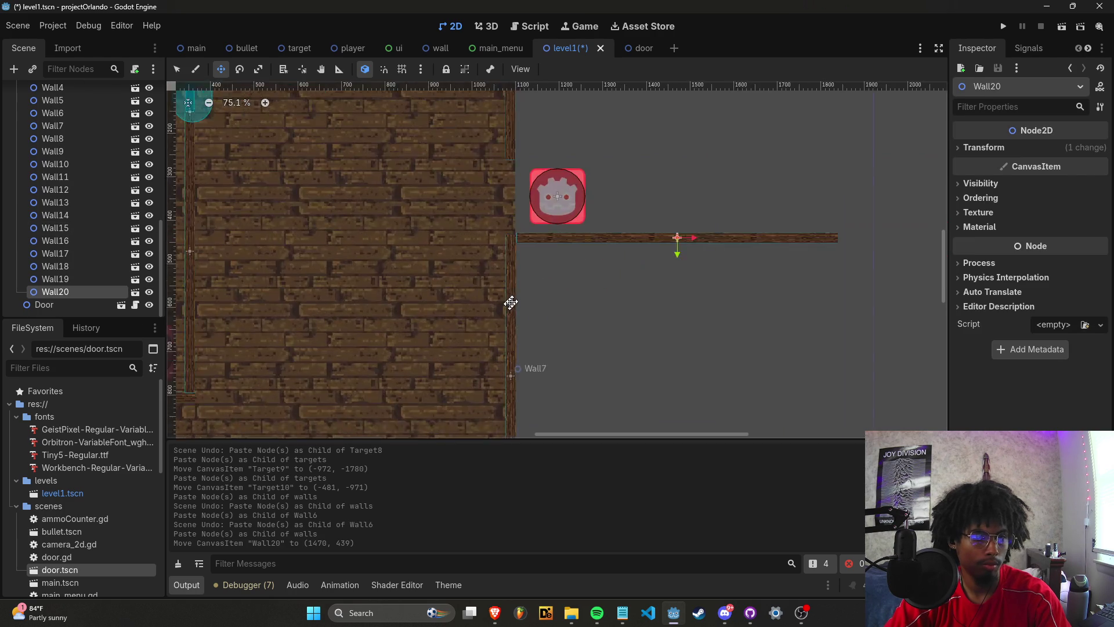
{"action": "left_click_drag", "start_coordinate": [572, 175], "coordinate": [542, 179]}
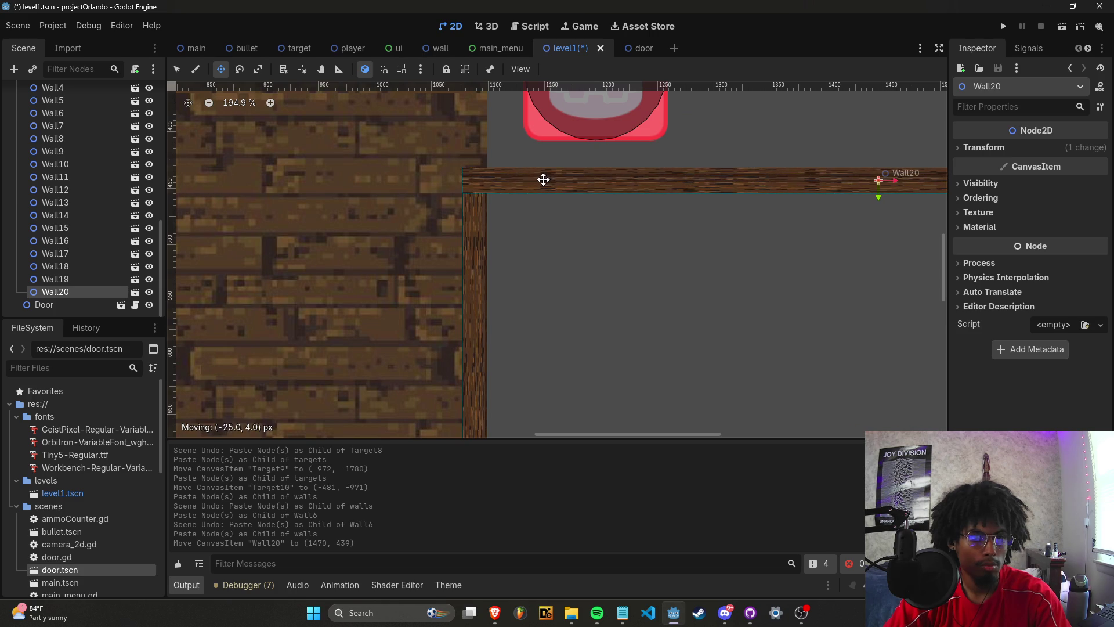
{"action": "scroll", "coordinate": [607, 201], "scroll_direction": "down", "scroll_amount": 4}
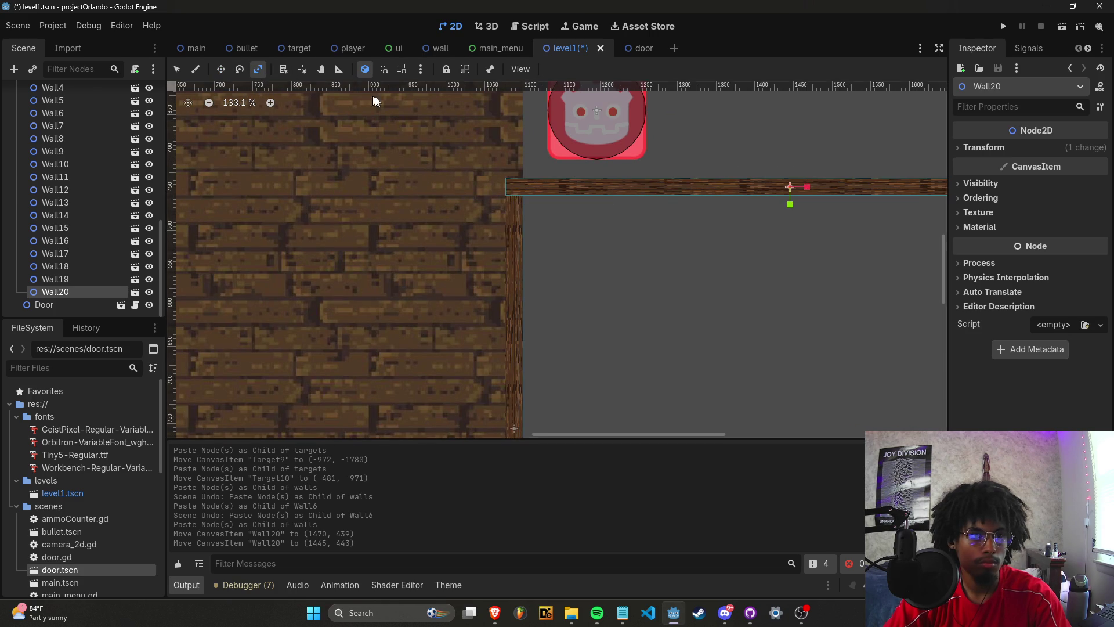
{"action": "mouse_move", "coordinate": [807, 187]}
{"action": "left_mouse_down"}
{"action": "mouse_move", "coordinate": [736, 193]}
{"action": "mouse_move", "coordinate": [748, 193]}
{"action": "left_mouse_up"}
{"action": "key", "text": "ctrl+z"}
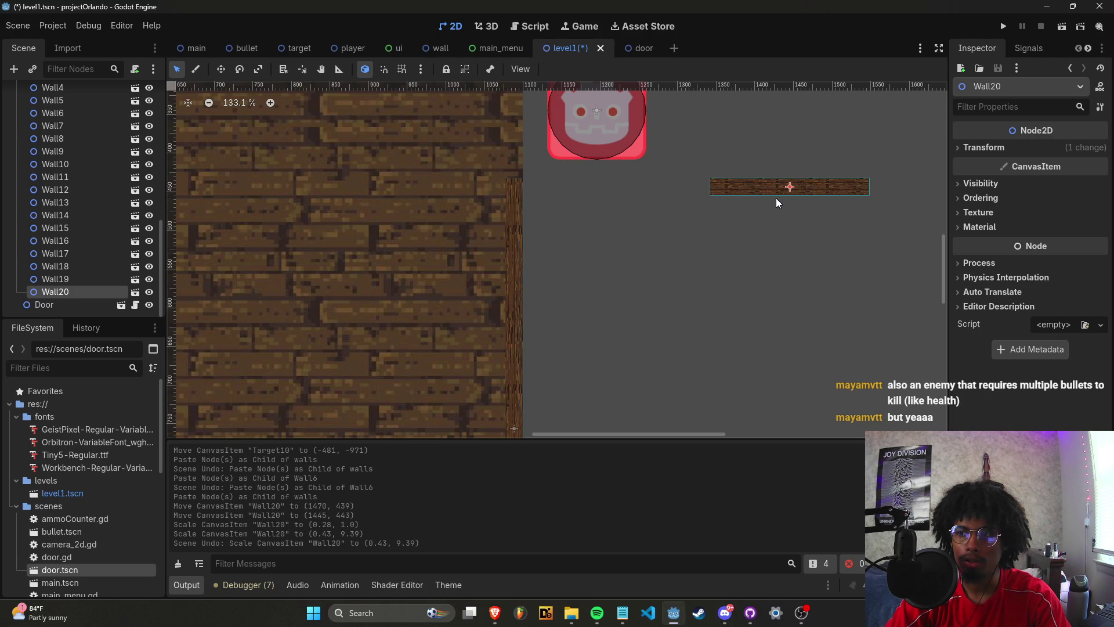
{"action": "left_click_drag", "start_coordinate": [752, 184], "coordinate": [567, 187]}
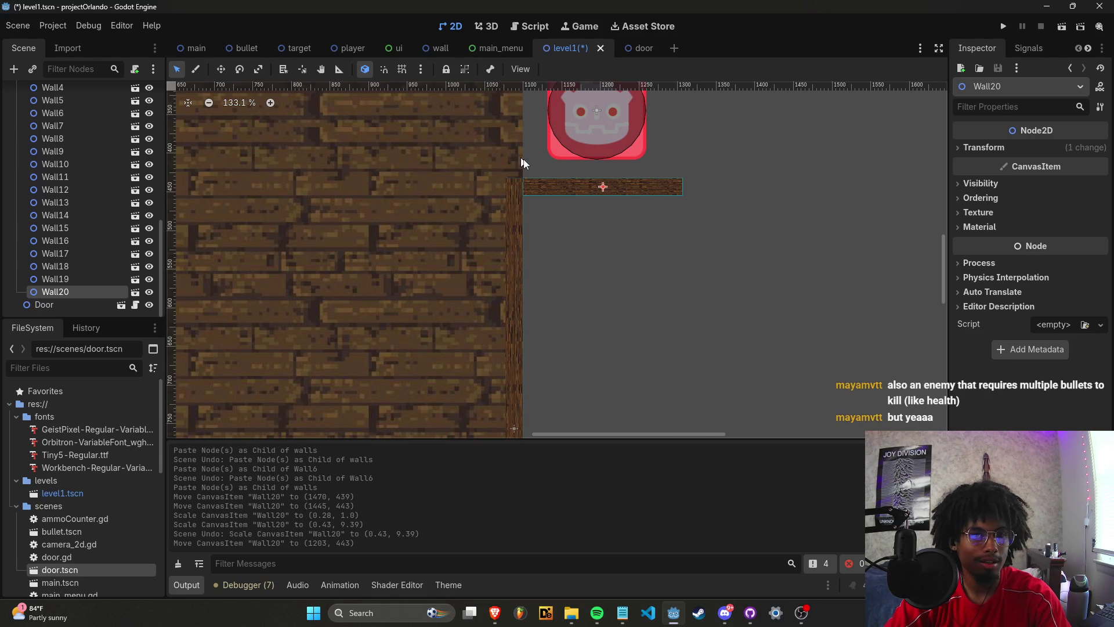
Paste Wall21 and position it above the outside target.
{"action": "scroll", "coordinate": [670, 200], "scroll_direction": "down", "scroll_amount": 5}
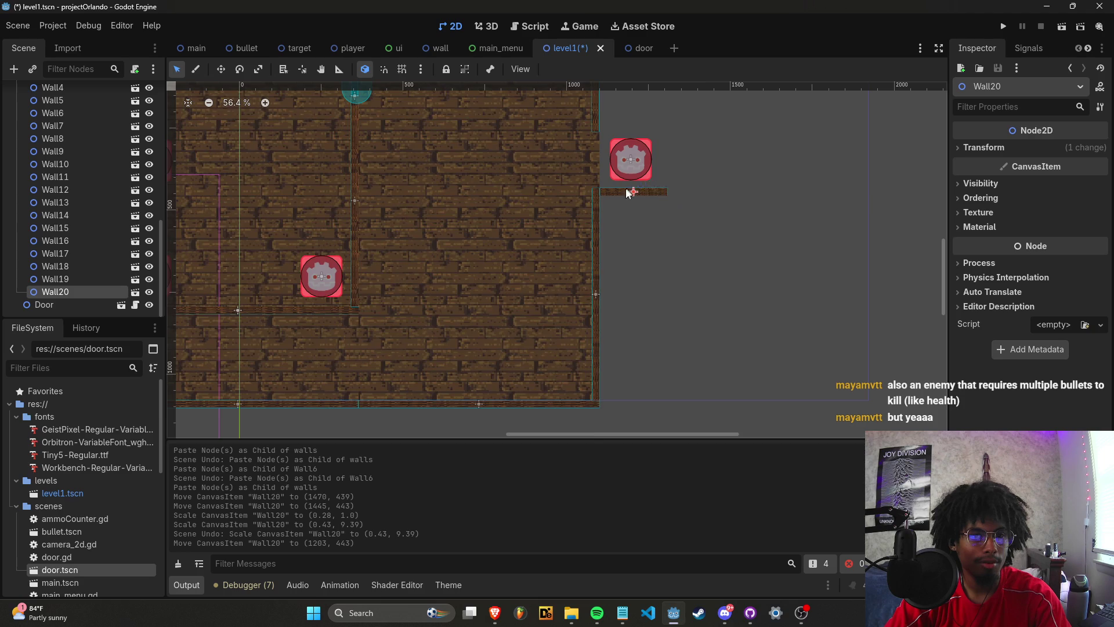
{"action": "scroll", "coordinate": [627, 183], "scroll_direction": "down", "scroll_amount": 2}
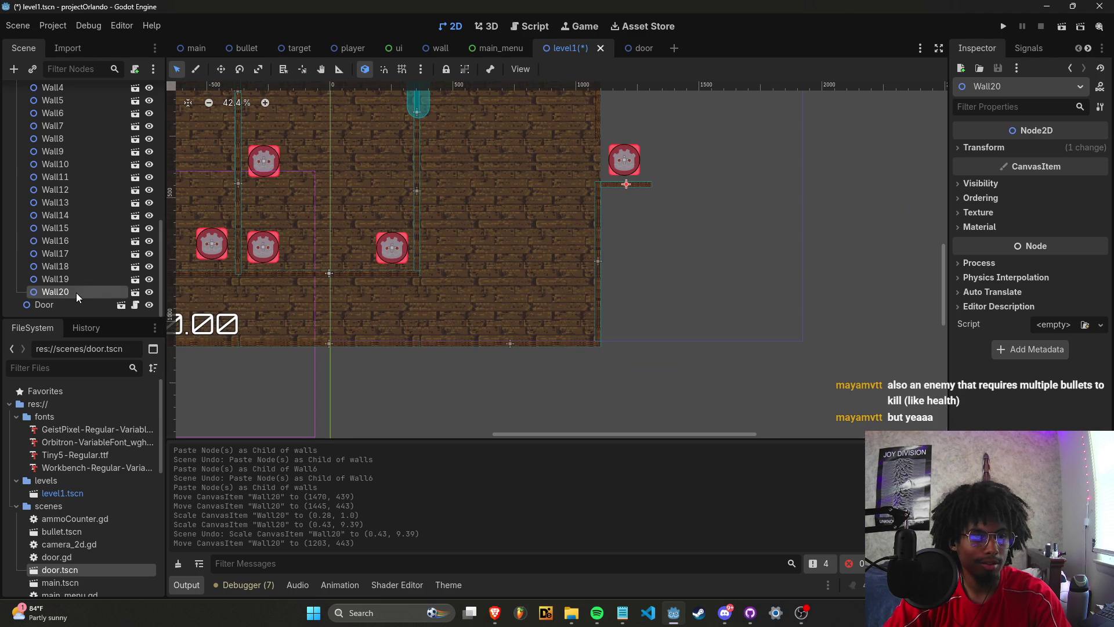
{"action": "scroll", "coordinate": [83, 212], "scroll_direction": "up", "scroll_amount": 4}
{"action": "key", "text": "ctrl+v"}
{"action": "scroll", "coordinate": [609, 134], "scroll_direction": "up", "scroll_amount": 6}
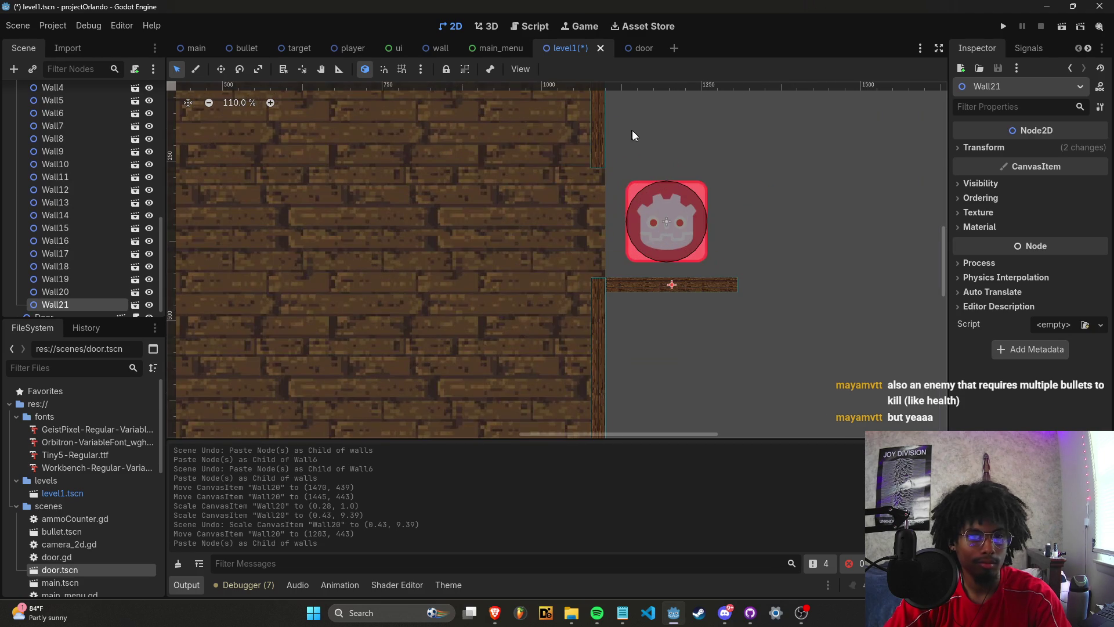
{"action": "left_click_drag", "start_coordinate": [707, 286], "coordinate": [704, 157]}
{"action": "scroll", "coordinate": [633, 166], "scroll_direction": "up", "scroll_amount": 7}
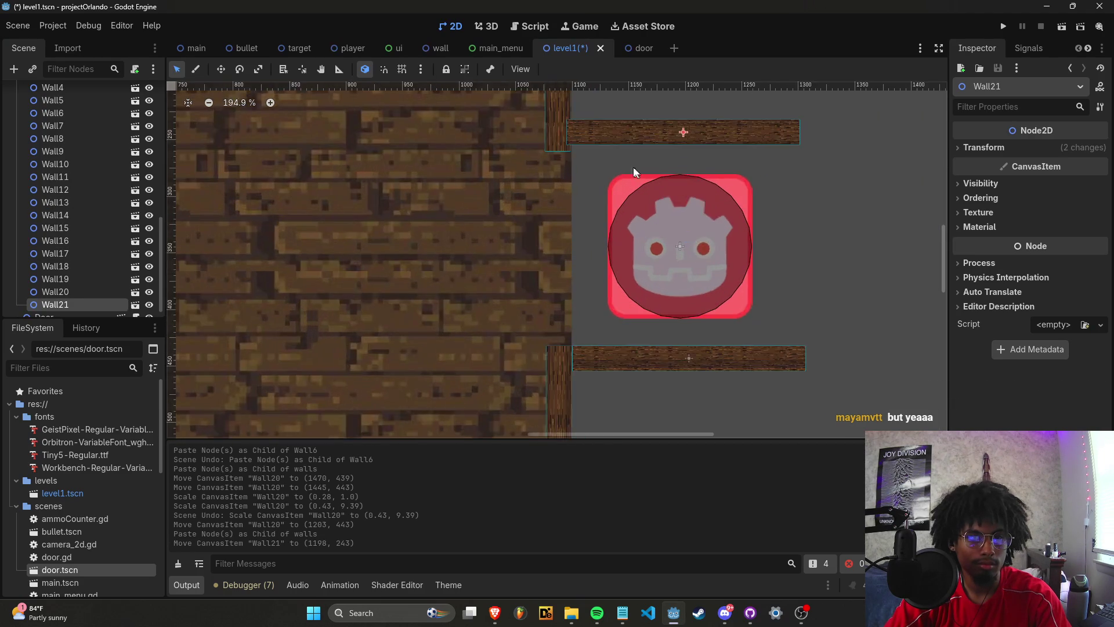
{"action": "left_click_drag", "start_coordinate": [579, 115], "coordinate": [587, 125]}
{"action": "scroll", "coordinate": [598, 151], "scroll_direction": "down", "scroll_amount": 7}
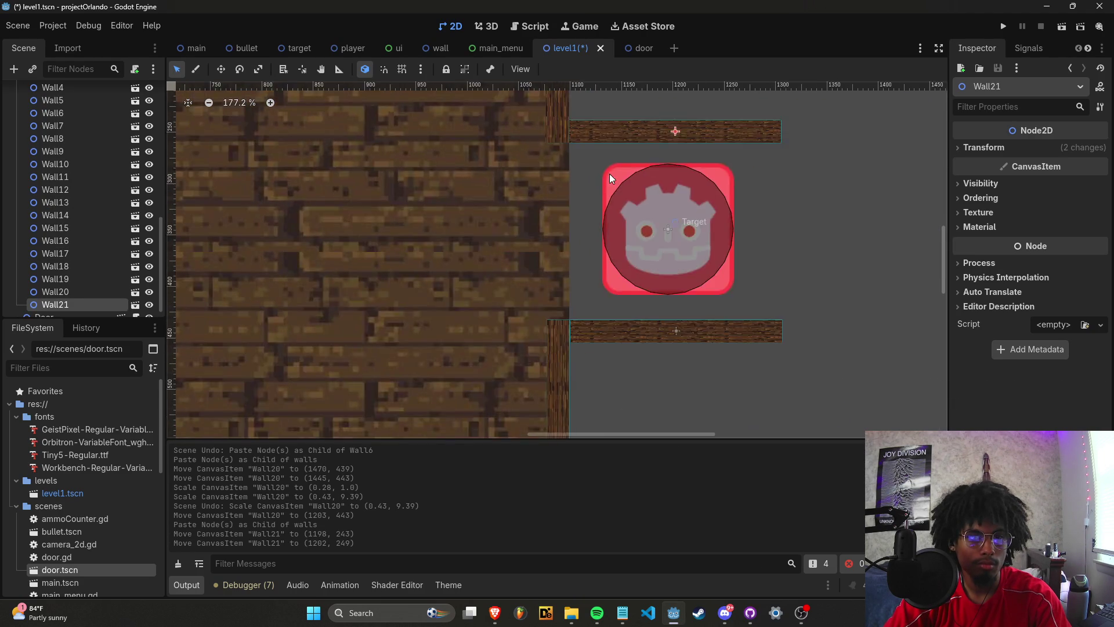
{"action": "scroll", "coordinate": [618, 224], "scroll_direction": "down", "scroll_amount": 6}
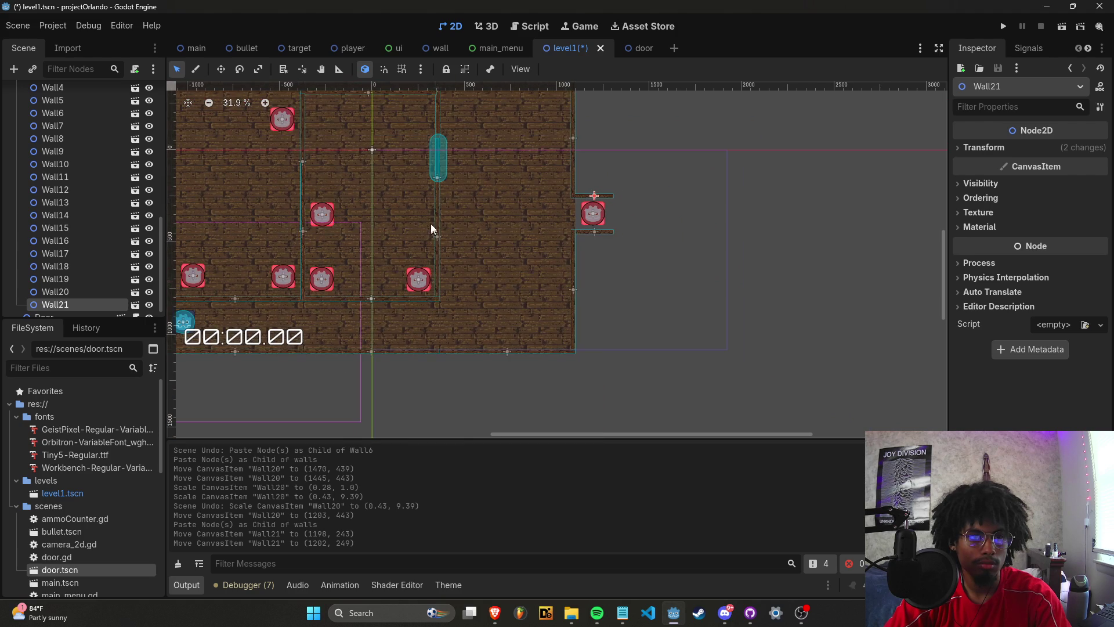
Paste another wall into walls as Wall22 and move it right of the target enclosure.
{"action": "left_click", "coordinate": [437, 216]}
{"action": "scroll", "coordinate": [112, 153], "scroll_direction": "up", "scroll_amount": 3}
{"action": "left_click", "coordinate": [112, 153]}
{"action": "key", "text": "ctrl+v"}
{"action": "left_click_drag", "start_coordinate": [437, 220], "coordinate": [647, 222]}
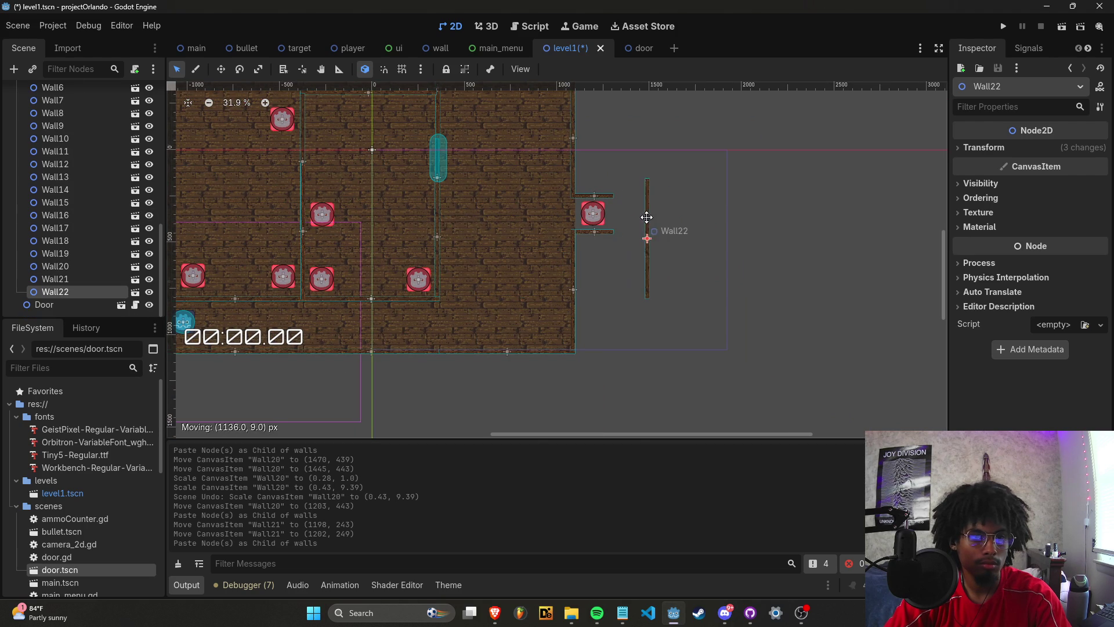
Shrink Wall22 to 0.36 scale so it caps the target's right side.
{"action": "scroll", "coordinate": [625, 222], "scroll_direction": "up", "scroll_amount": 3}
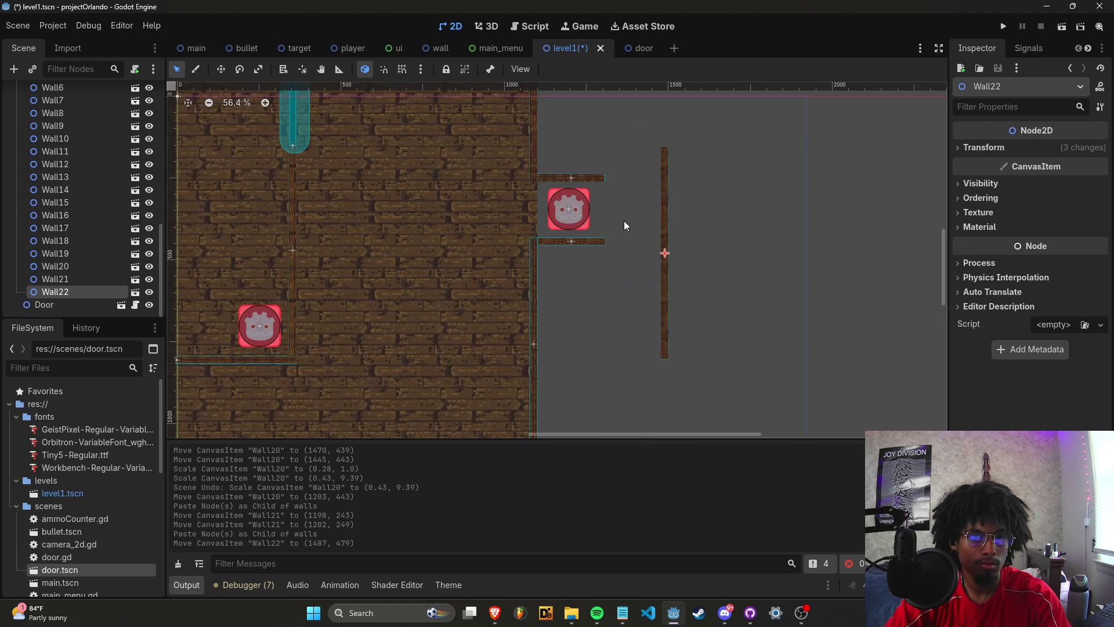
{"action": "left_click", "coordinate": [963, 153]}
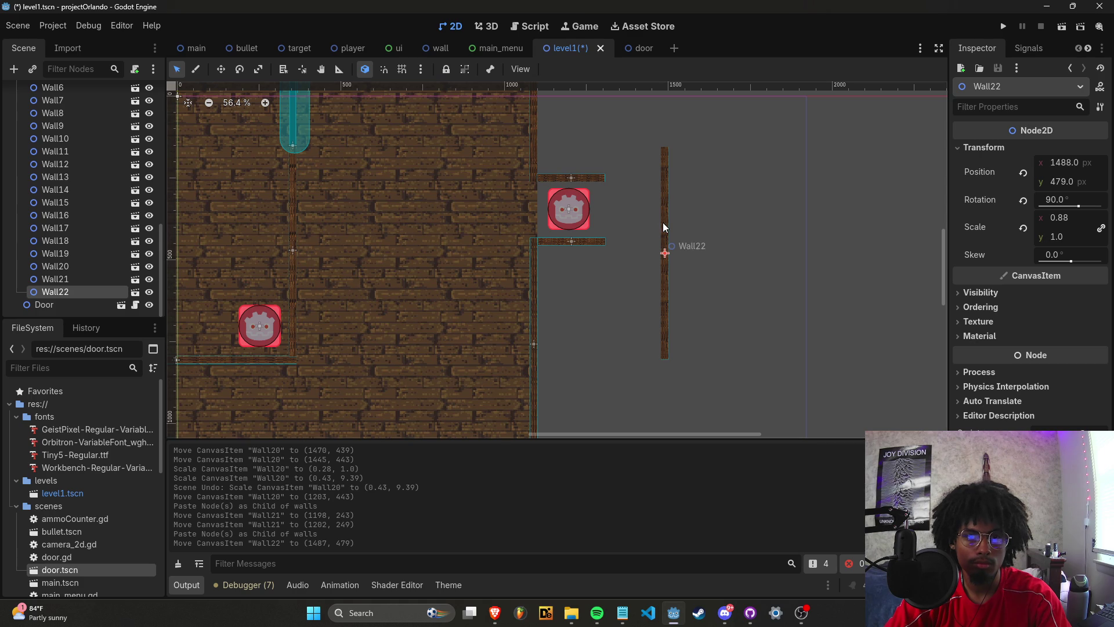
{"action": "left_click", "coordinate": [256, 68]}
{"action": "mouse_move", "coordinate": [670, 263]}
{"action": "left_mouse_down"}
{"action": "mouse_move", "coordinate": [665, 279]}
{"action": "mouse_move", "coordinate": [613, 245]}
{"action": "left_mouse_up"}
{"action": "left_click", "coordinate": [648, 250]}
Save level1 and run the project for a playtest.
{"action": "key", "text": "ctrl+s"}
{"action": "scroll", "coordinate": [649, 252], "scroll_direction": "down", "scroll_amount": 8}
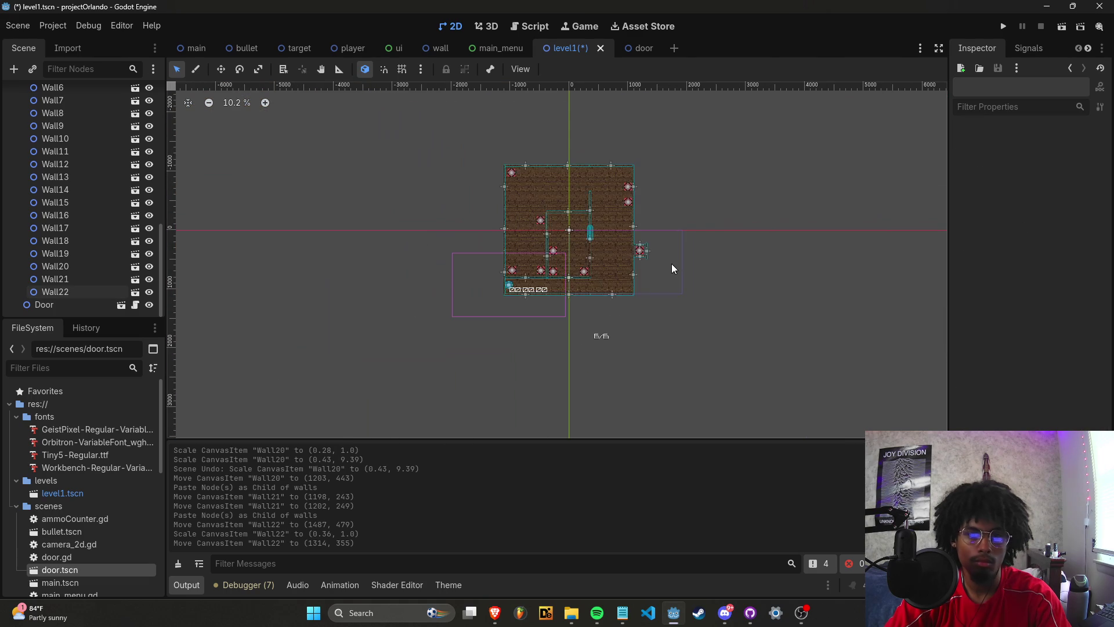
{"action": "left_click", "coordinate": [1003, 26]}
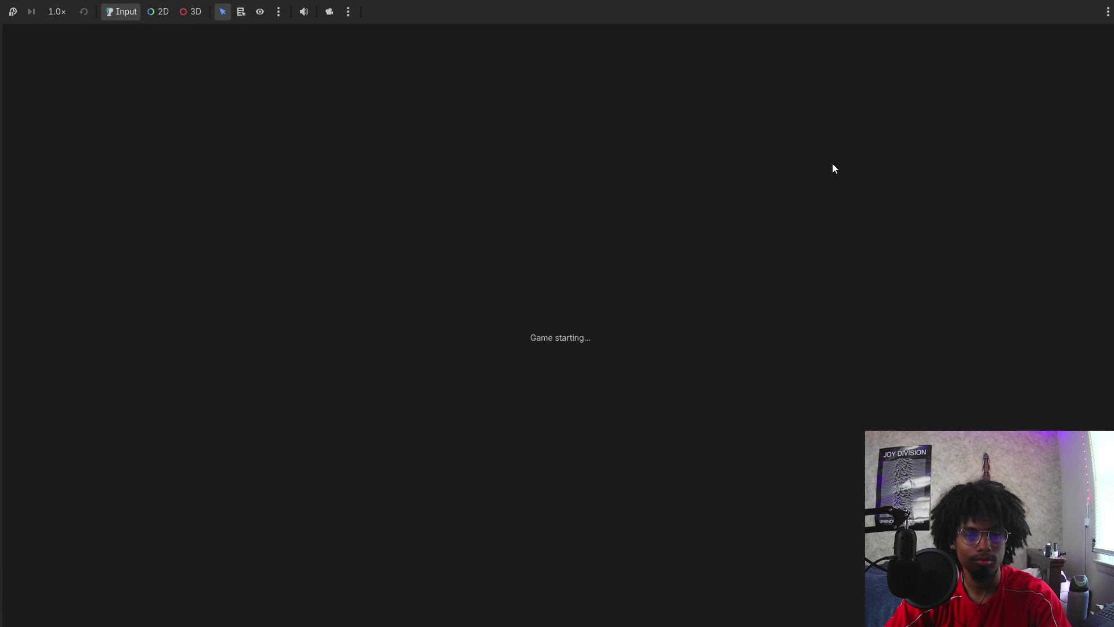
Move the player right, then left and down, through the level's rooms.
{"action": "key", "text": "Right"}
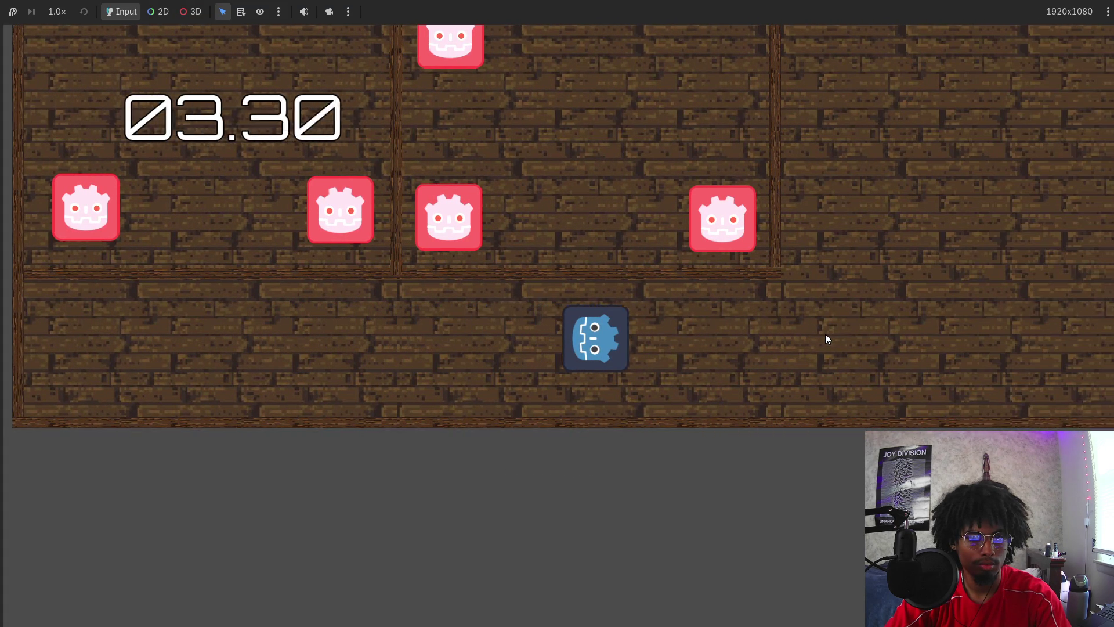
{"action": "key", "text": "space"}
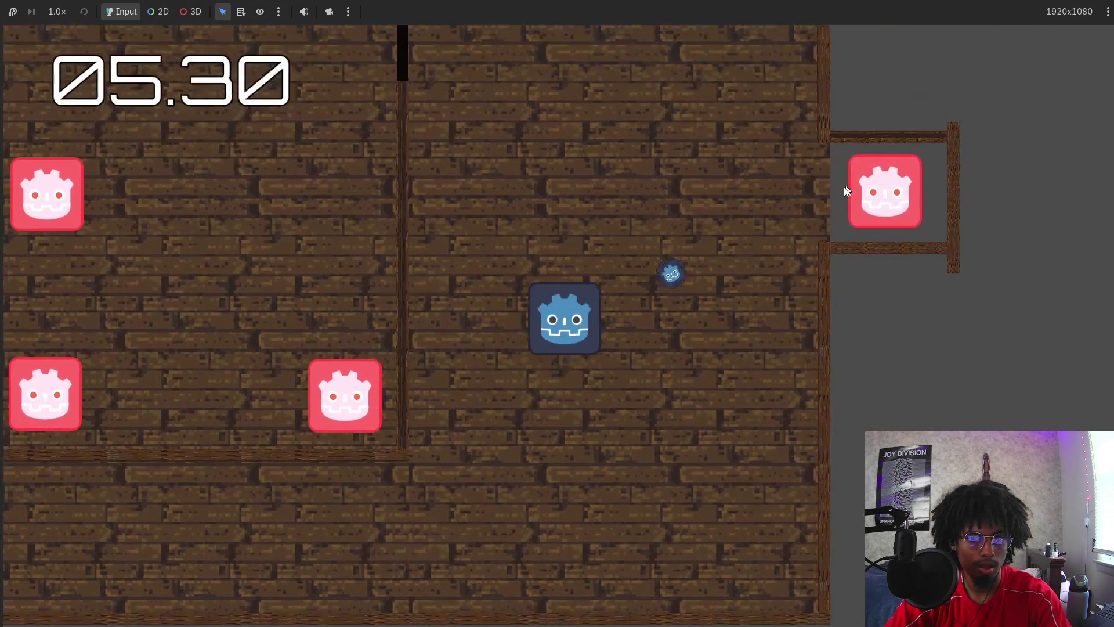
{"action": "key", "text": "Left"}
{"action": "key", "text": "space"}
{"action": "key", "text": "Left"}
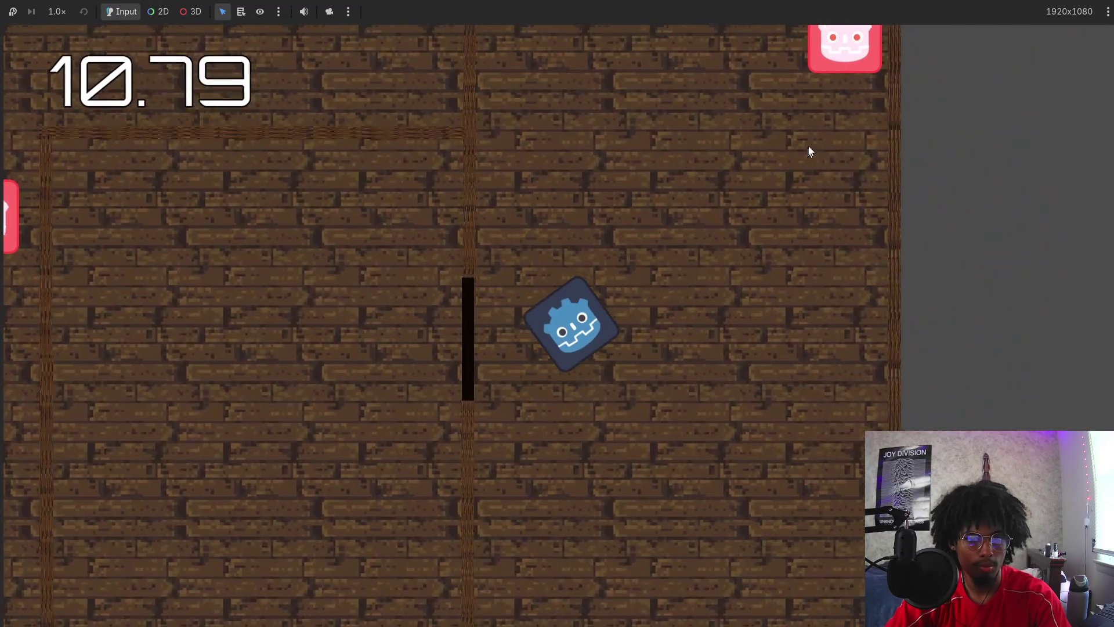
Shoot every target until the timer stops green at 19.52, then close the game with F8.
{"action": "left_click", "coordinate": [756, 209]}
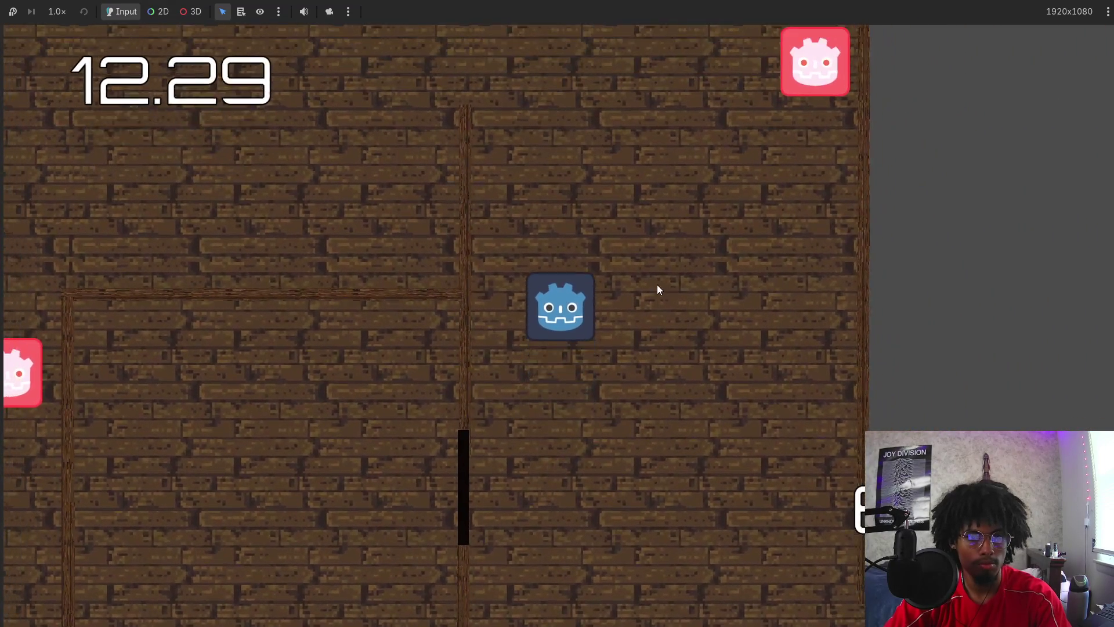
{"action": "left_click", "coordinate": [826, 164]}
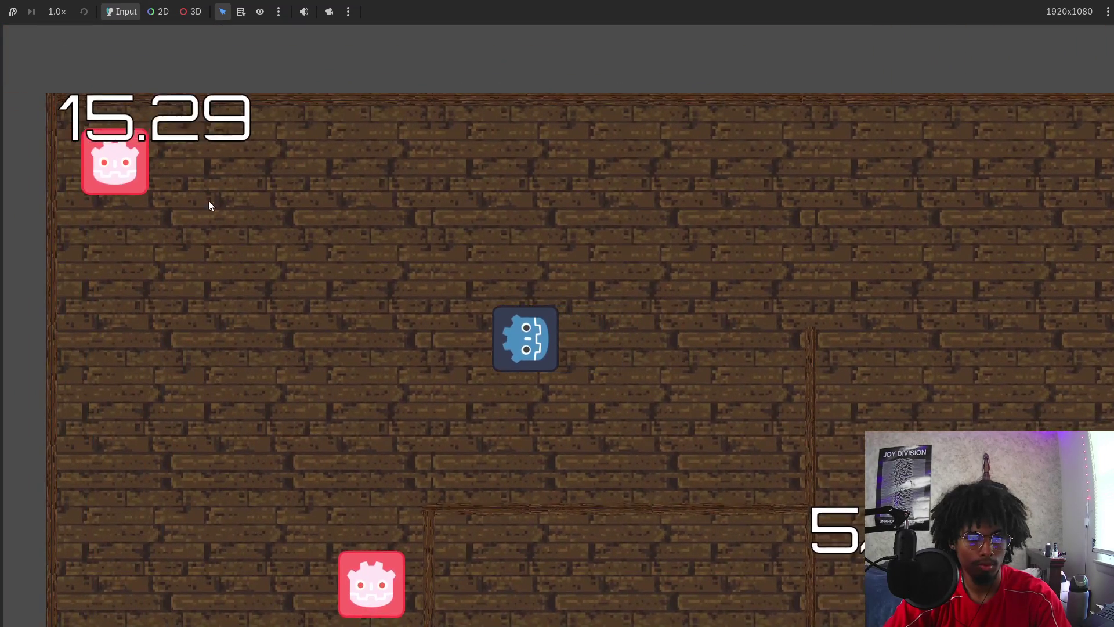
{"action": "left_click", "coordinate": [221, 214]}
{"action": "left_click", "coordinate": [638, 514]}
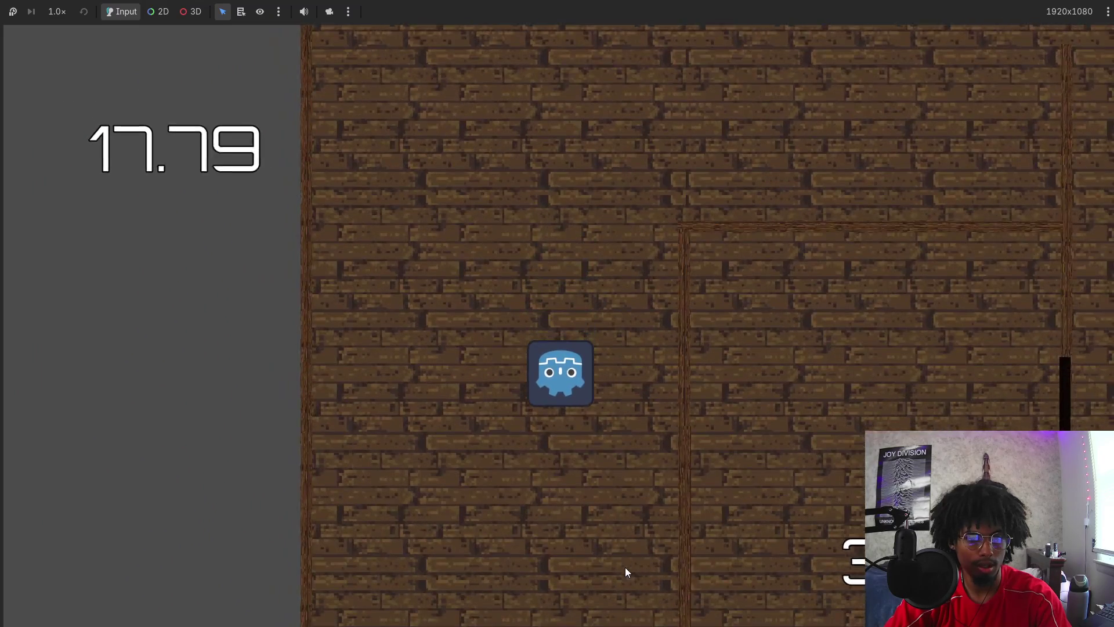
{"action": "left_click", "coordinate": [598, 587]}
{"action": "left_click", "coordinate": [345, 504]}
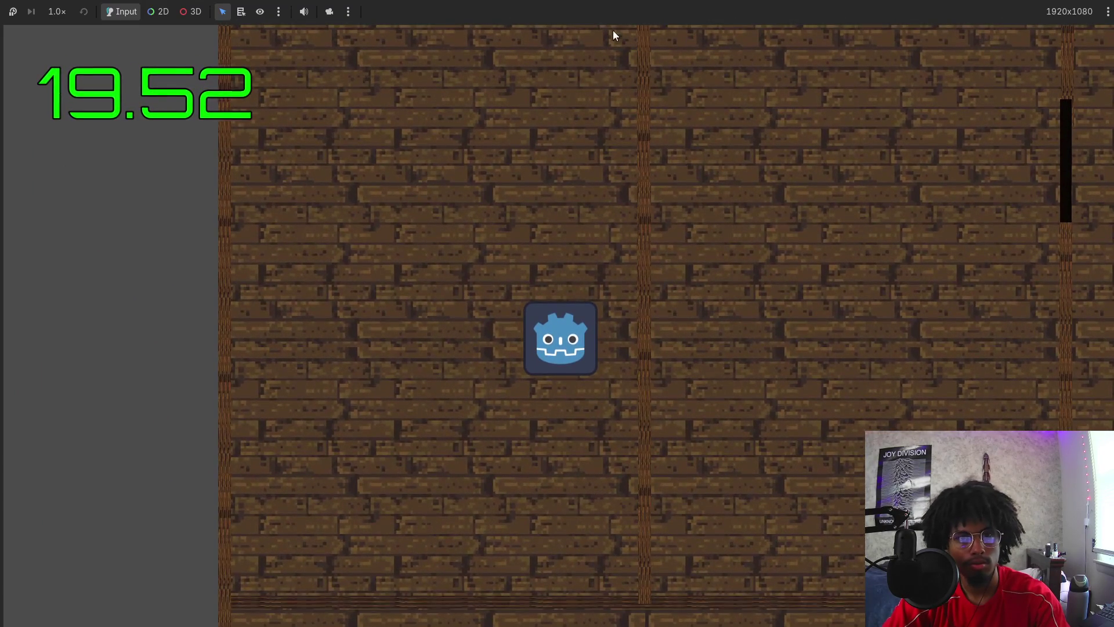
{"action": "key", "text": "F8"}
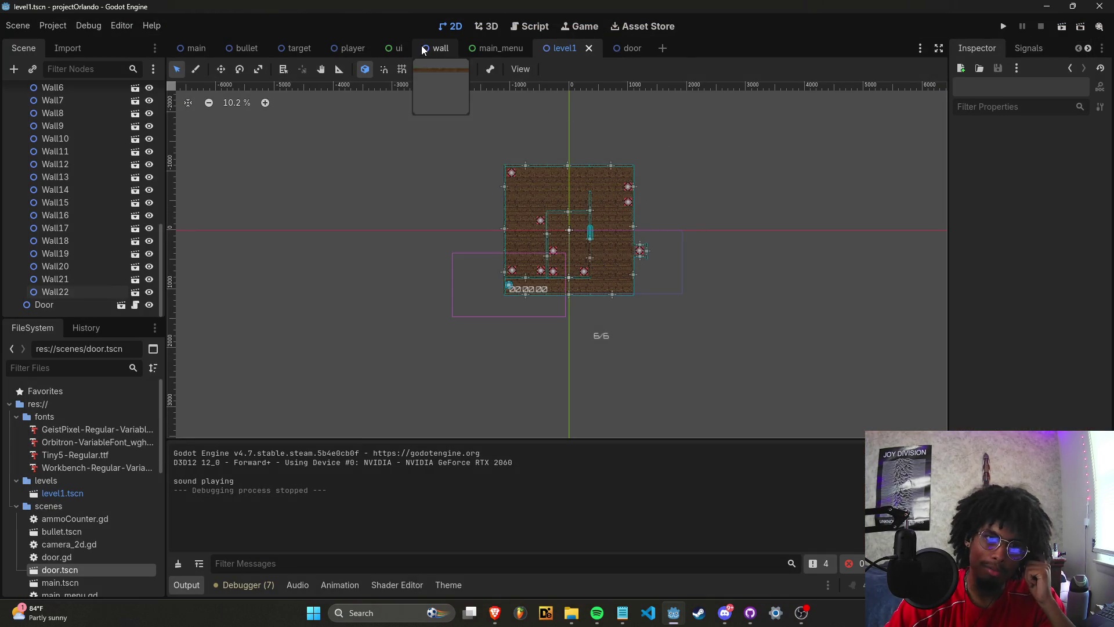
Browse main_menu.gd, character_body_2d.gd and ammoCounter.gd, ending on bullet.gd.
{"action": "left_click", "coordinate": [438, 48]}
{"action": "left_click", "coordinate": [355, 48]}
{"action": "left_click", "coordinate": [529, 27]}
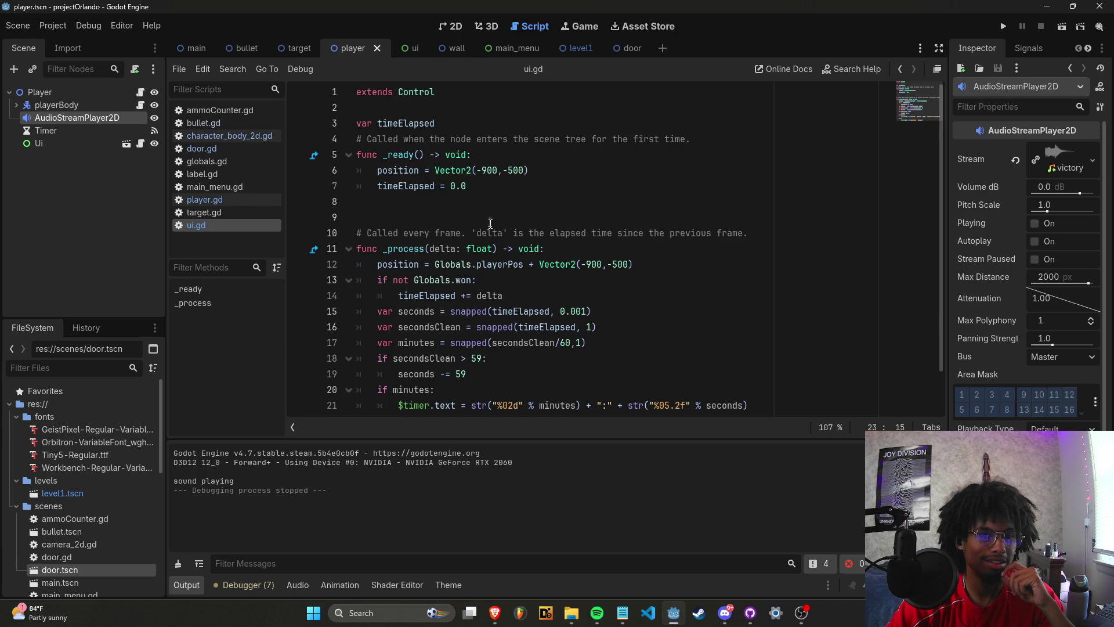
{"action": "left_click", "coordinate": [238, 188]}
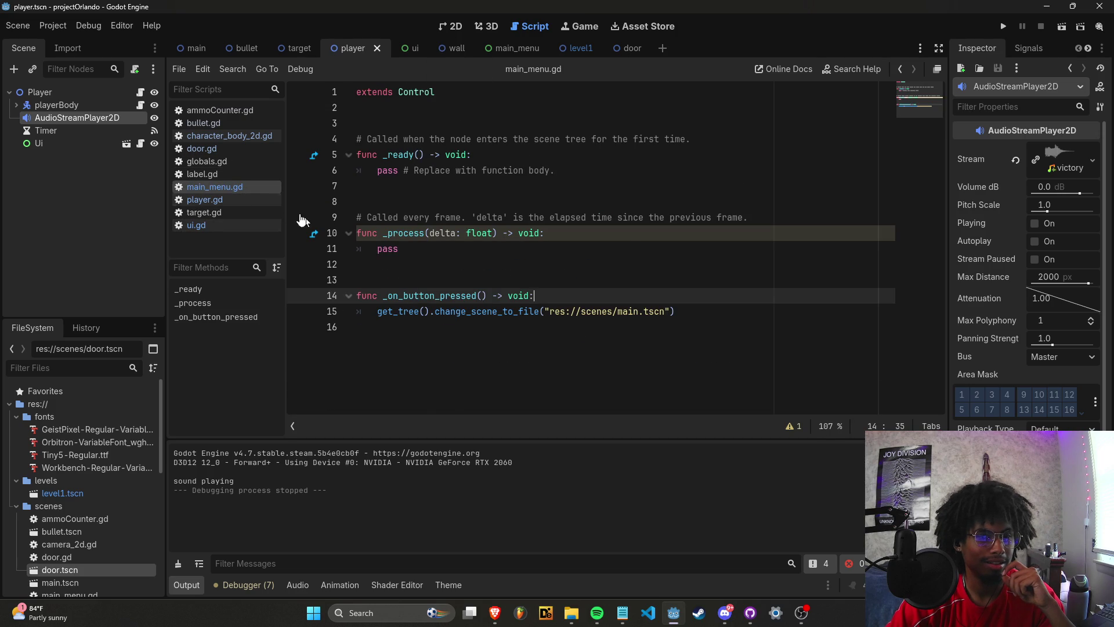
{"action": "left_click", "coordinate": [239, 125]}
{"action": "left_click", "coordinate": [239, 138]}
{"action": "scroll", "coordinate": [403, 300], "scroll_direction": "down", "scroll_amount": 3}
{"action": "scroll", "coordinate": [403, 300], "scroll_direction": "down", "scroll_amount": 15}
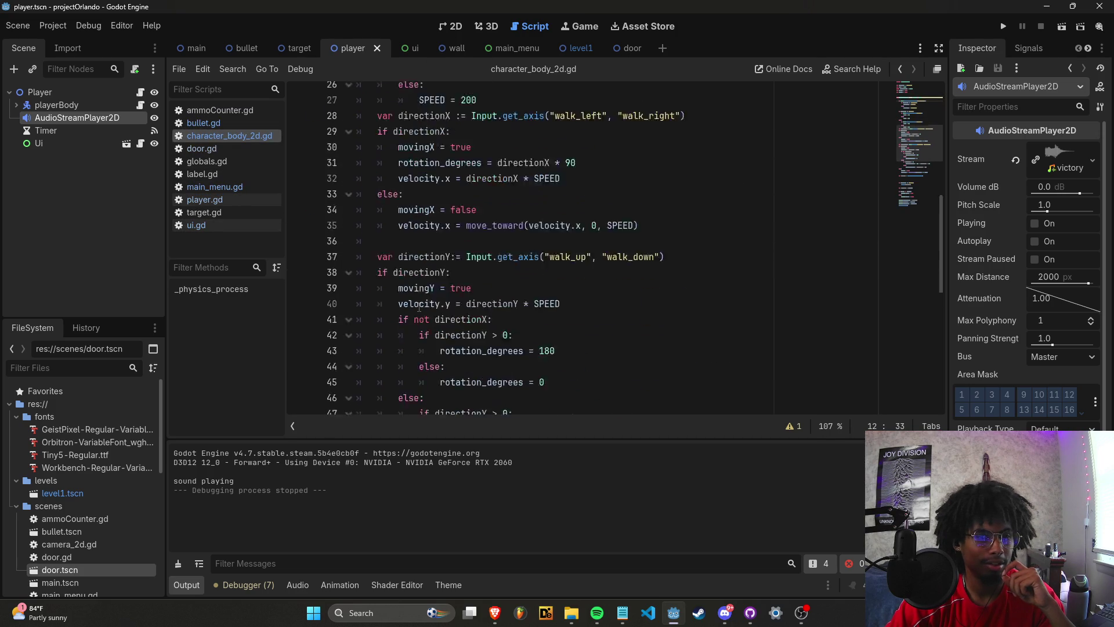
{"action": "left_click", "coordinate": [225, 111]}
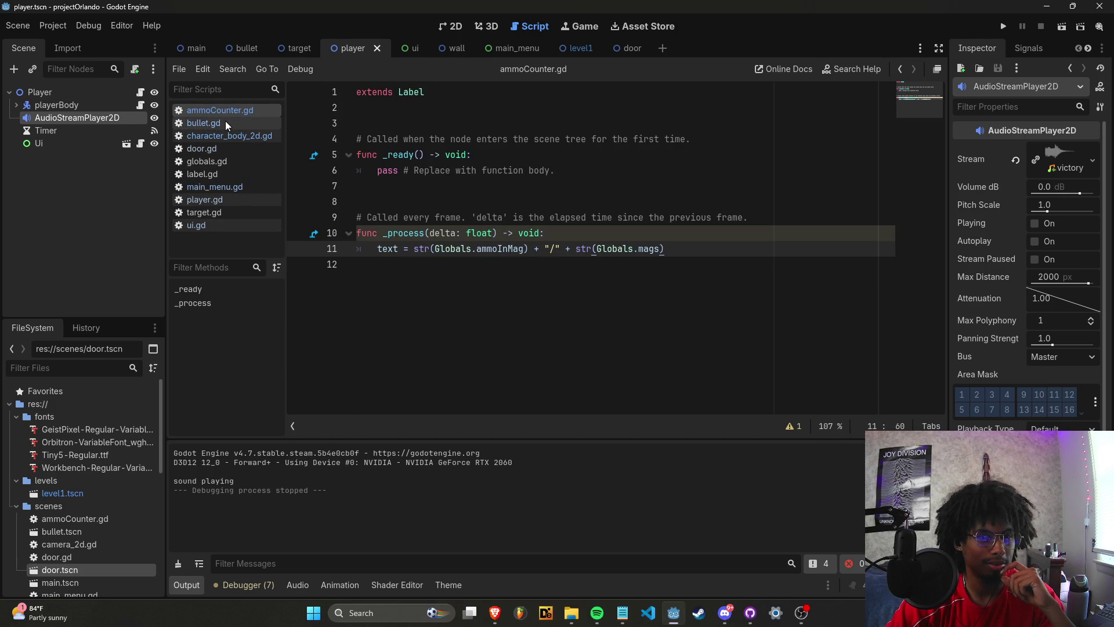
{"action": "left_click", "coordinate": [225, 122]}
Type and then remove an extra 'or' condition on line 26 of bullet.gd, then open the bullet scene.
{"action": "scroll", "coordinate": [416, 302], "scroll_direction": "down", "scroll_amount": 1}
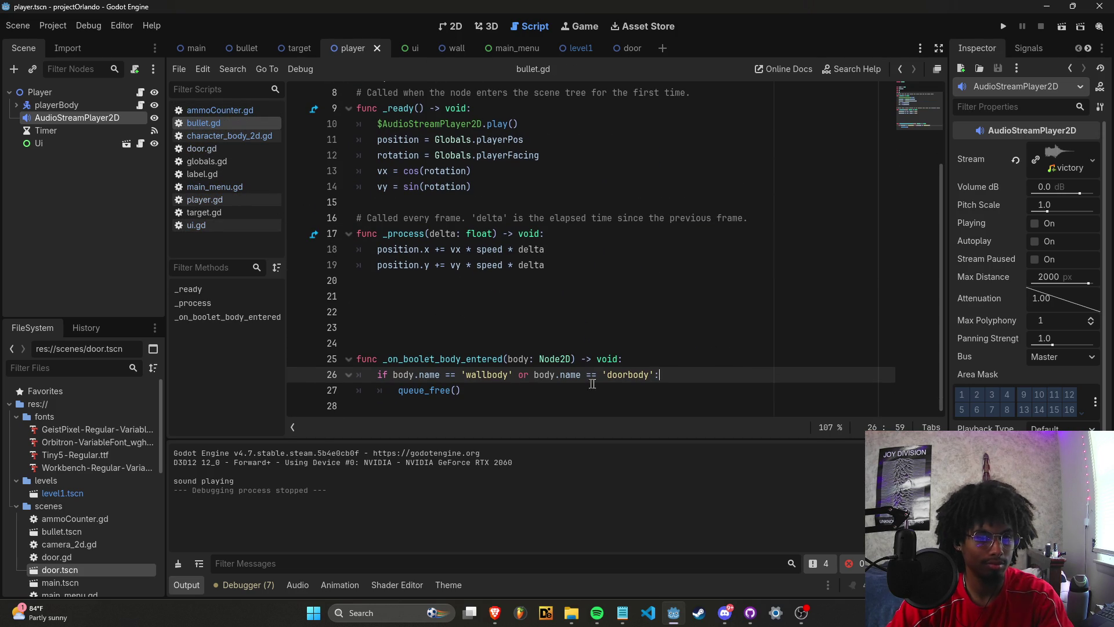
{"action": "type", "text": "or bod"}
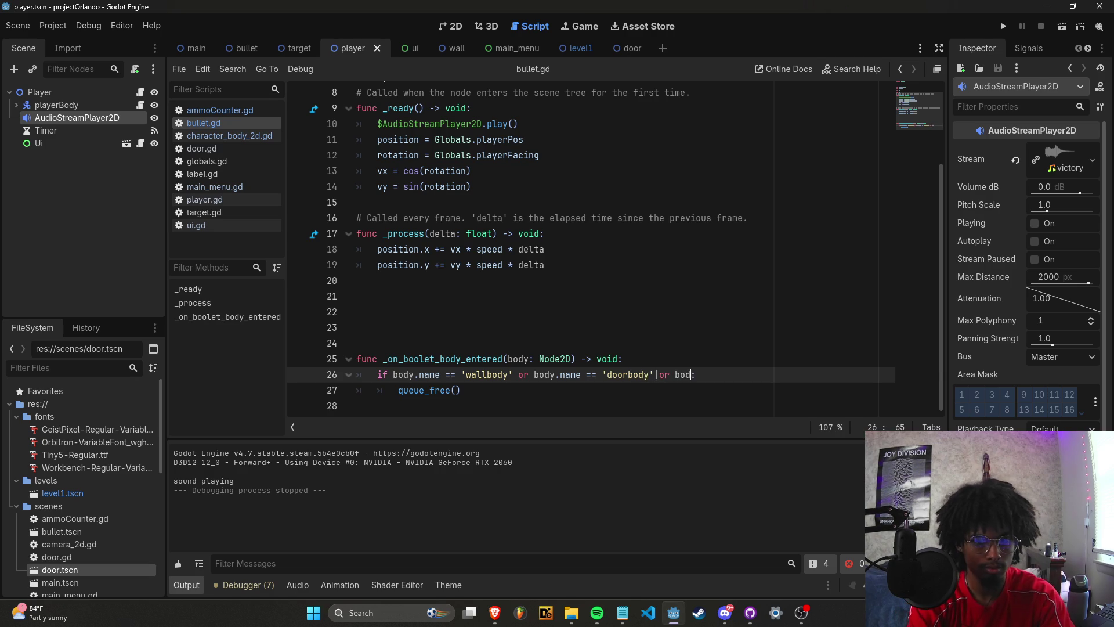
{"action": "key", "text": "BackSpace"}
{"action": "key", "text": "BackSpace"}
{"action": "key", "text": "BackSpace"}
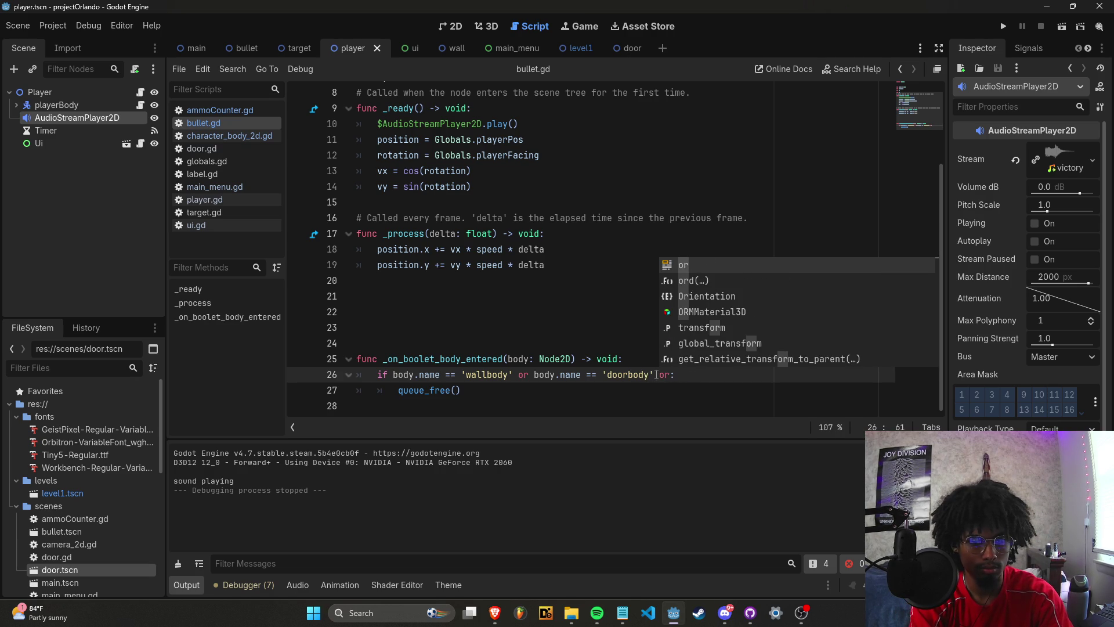
{"action": "scroll", "coordinate": [656, 375], "scroll_direction": "up", "scroll_amount": 1}
{"action": "key", "text": "BackSpace"}
{"action": "key", "text": "BackSpace"}
{"action": "key", "text": "BackSpace"}
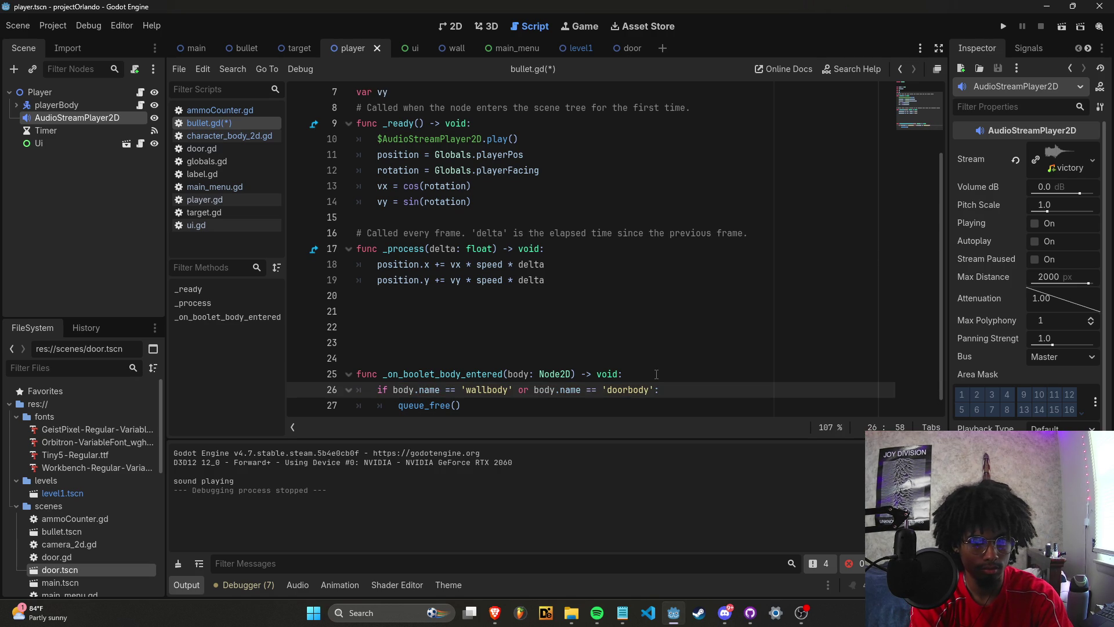
{"action": "key", "text": "Down"}
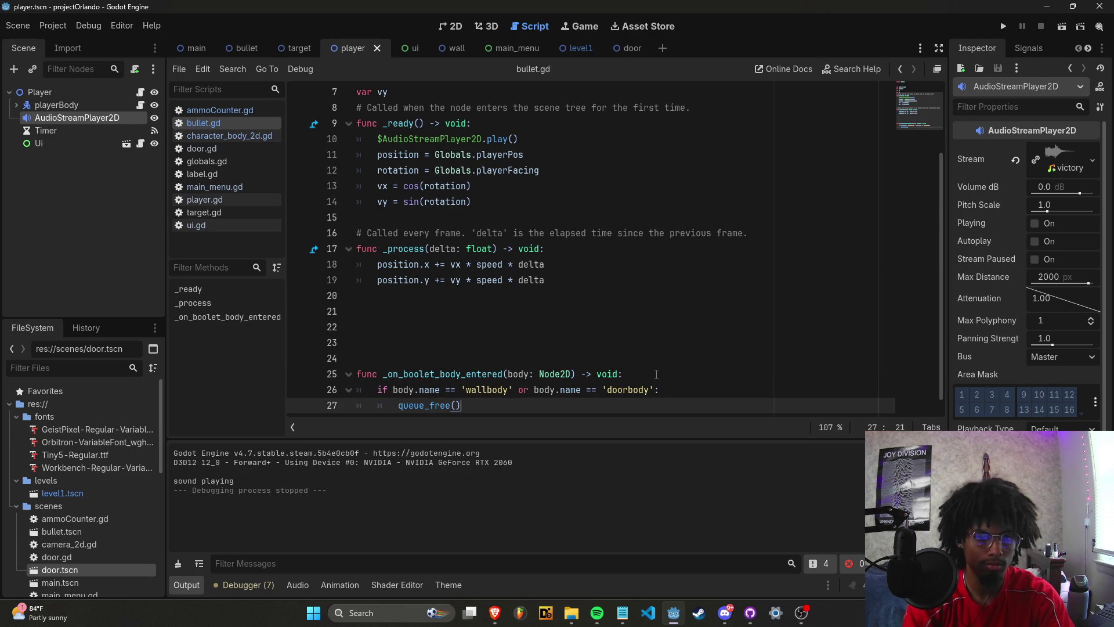
{"action": "scroll", "coordinate": [641, 347], "scroll_direction": "down", "scroll_amount": 1}
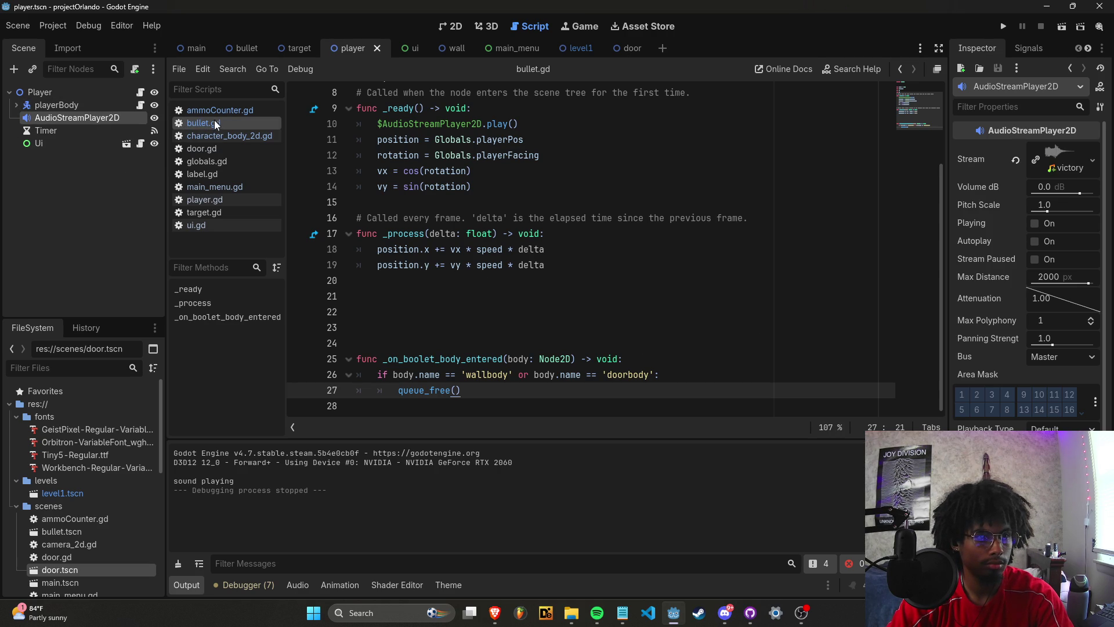
{"action": "left_click", "coordinate": [247, 49]}
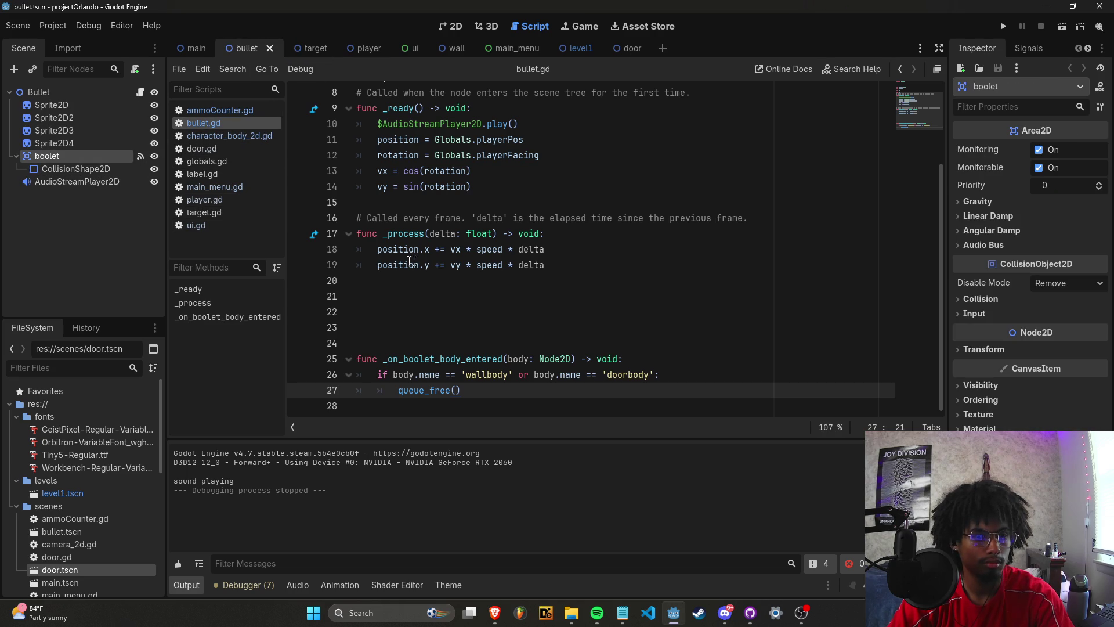
Connect the bullet area's area_entered signal to a new handler starting 'a.name =' and save bullet.gd.
{"action": "left_click", "coordinate": [1039, 50]}
{"action": "scroll", "coordinate": [1030, 270], "scroll_direction": "up", "scroll_amount": 1}
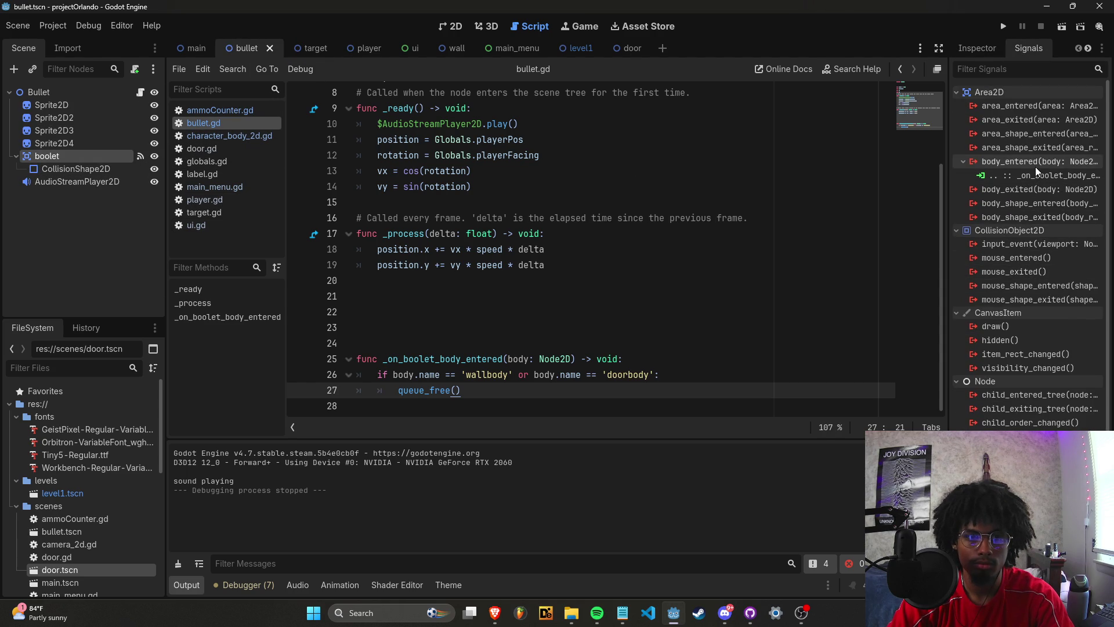
{"action": "right_click", "coordinate": [1029, 109]}
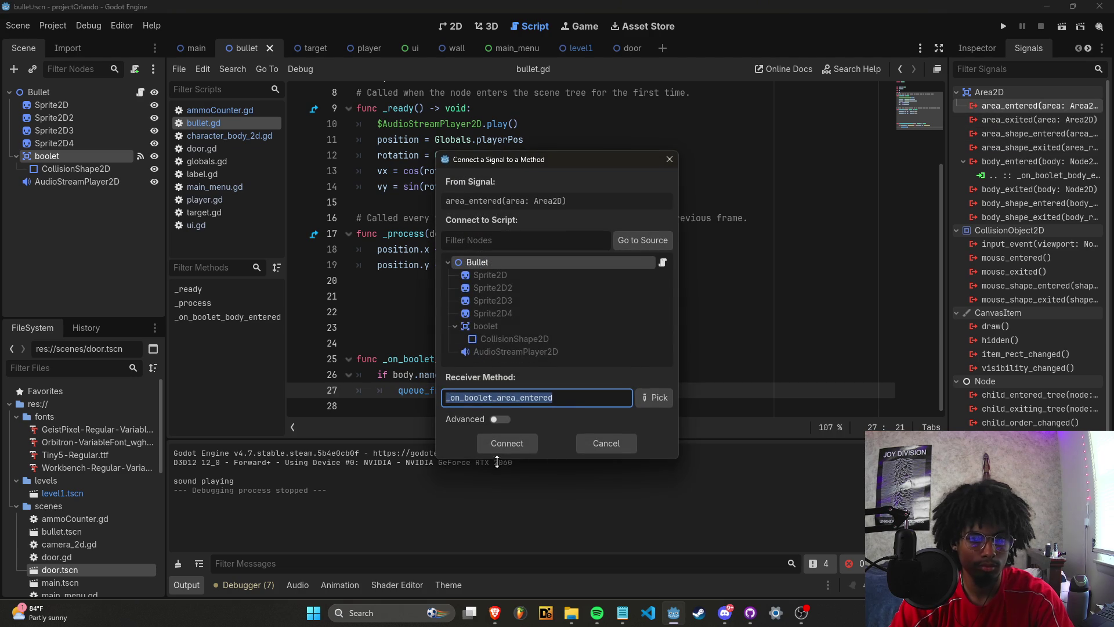
{"action": "left_click", "coordinate": [509, 444]}
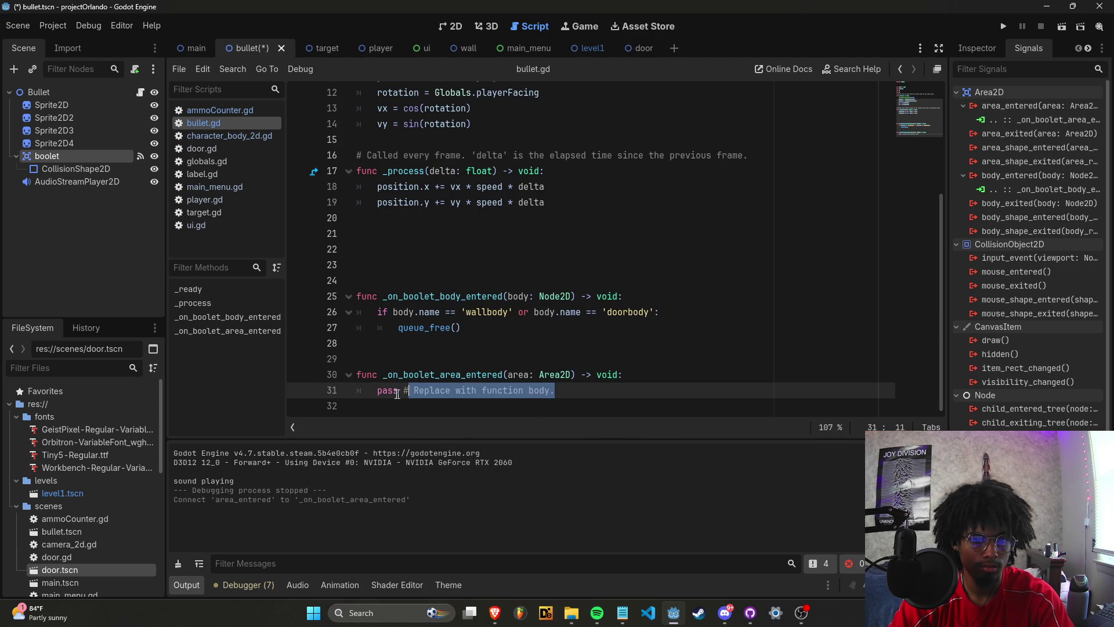
{"action": "left_click", "coordinate": [363, 387], "text": "shift"}
{"action": "left_click_drag", "start_coordinate": [379, 409], "coordinate": [377, 404]}
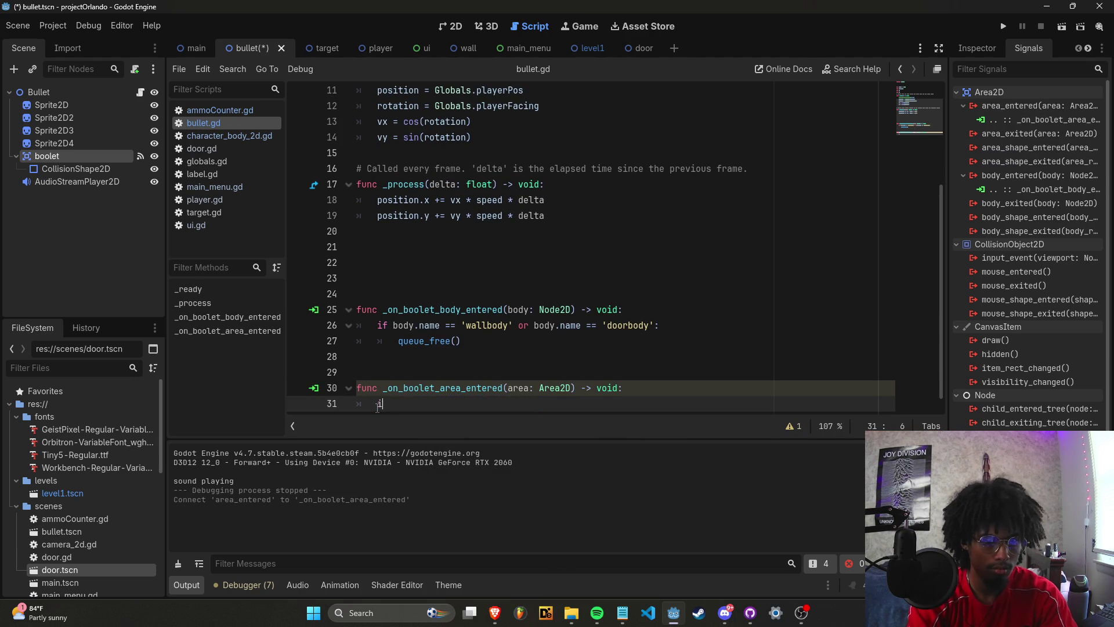
{"action": "type", "text": "f area.name =="}
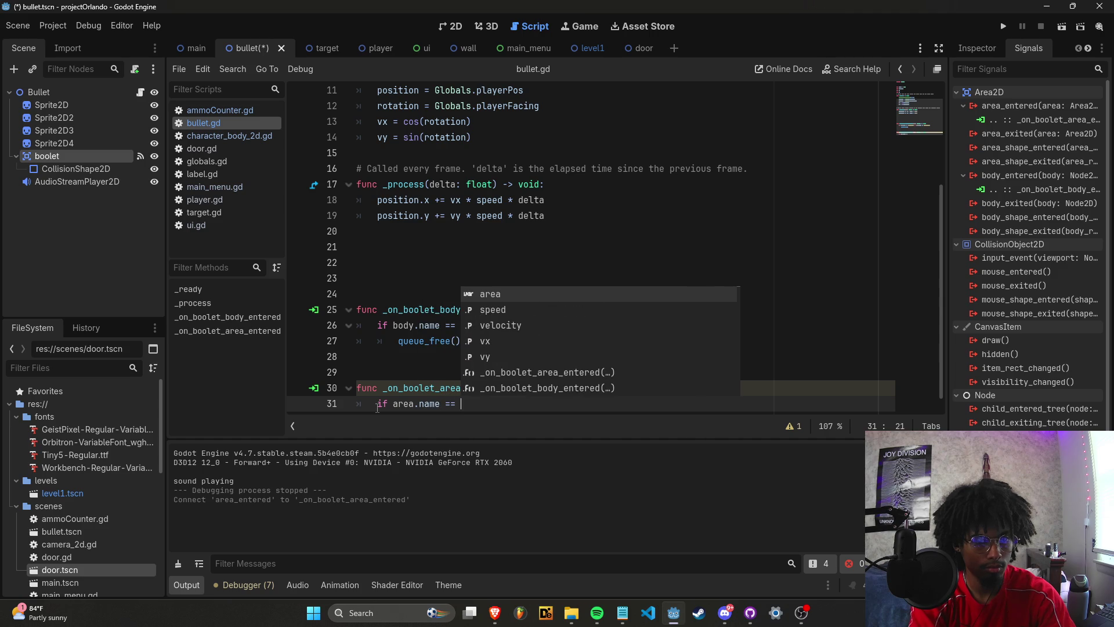
{"action": "key", "text": "ctrl+s"}
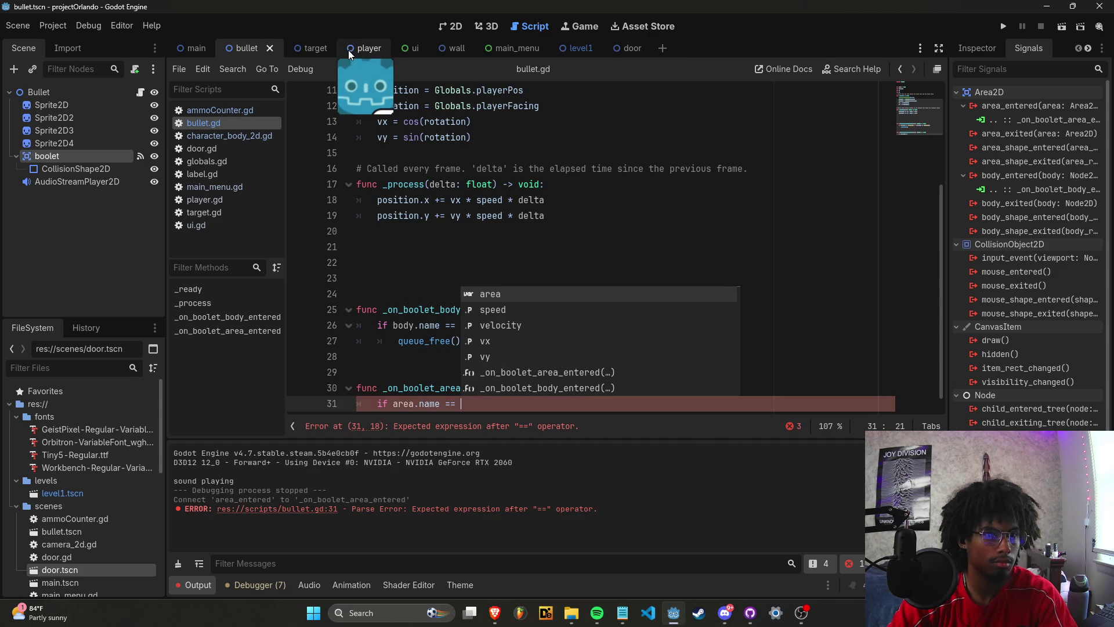
Rename the target scene's Area2D node to 'target'.
{"action": "left_click", "coordinate": [307, 49]}
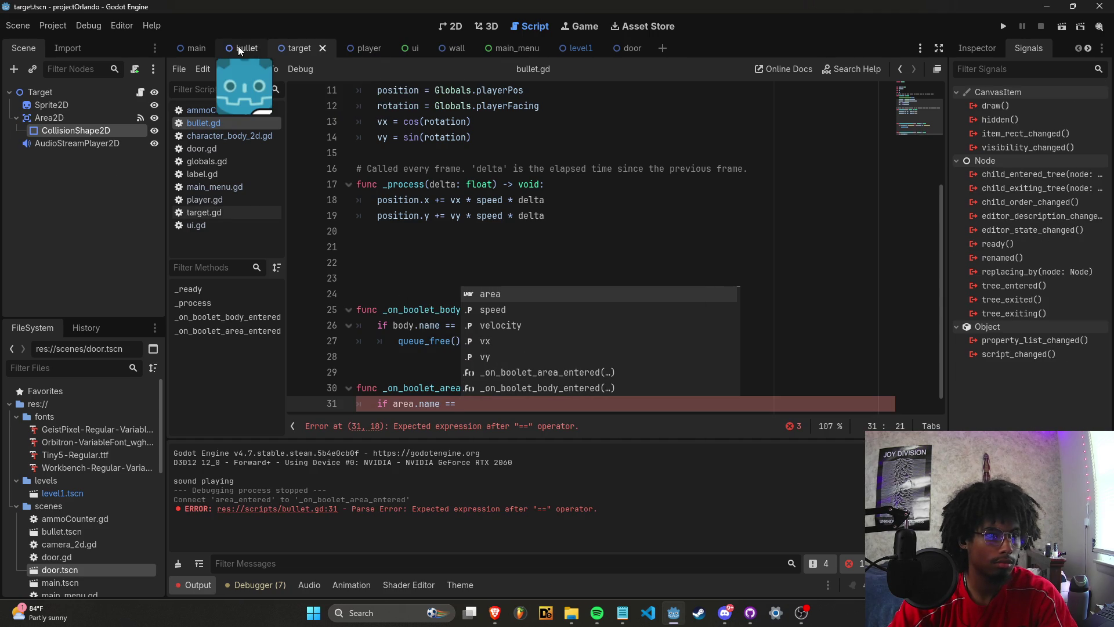
{"action": "right_click", "coordinate": [68, 119]}
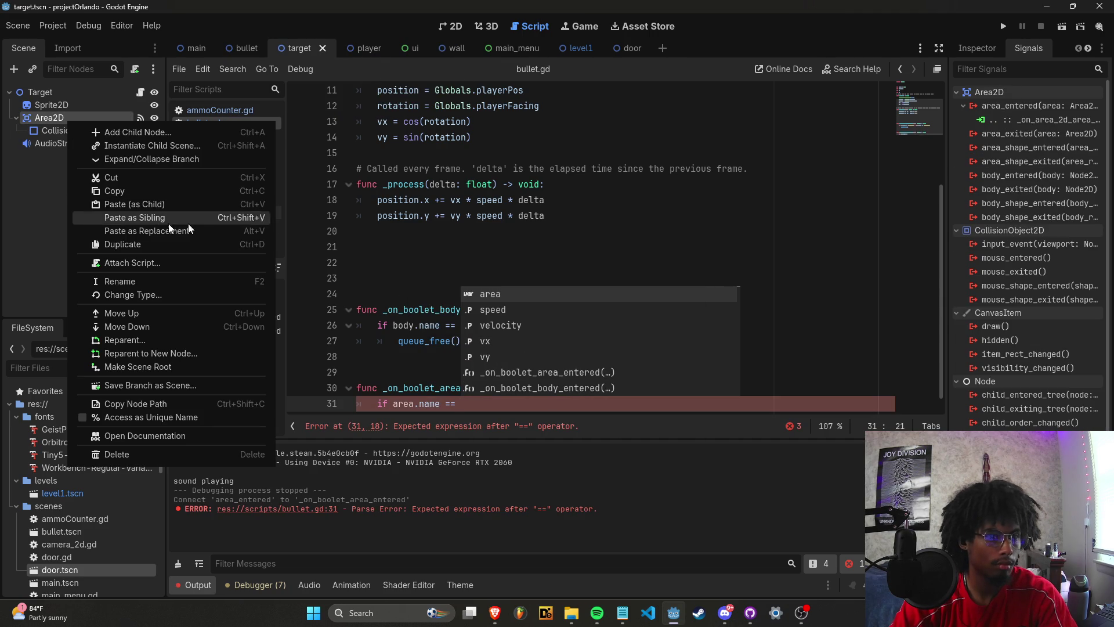
{"action": "left_click", "coordinate": [433, 270]}
{"action": "right_click", "coordinate": [63, 119]}
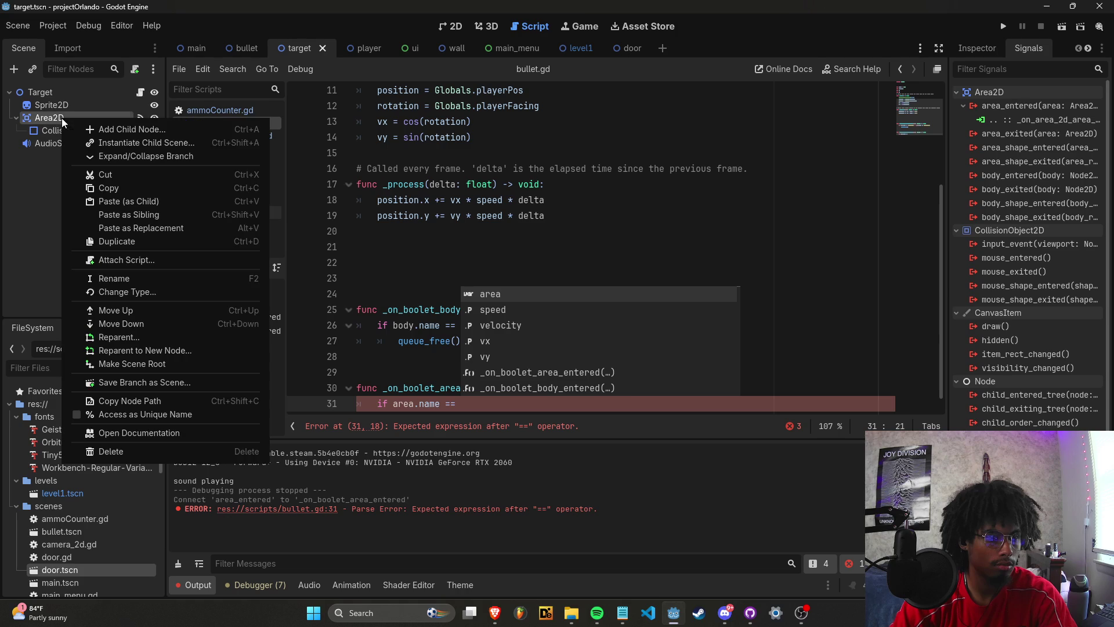
{"action": "left_click", "coordinate": [138, 280]}
{"action": "type", "text": "target"}
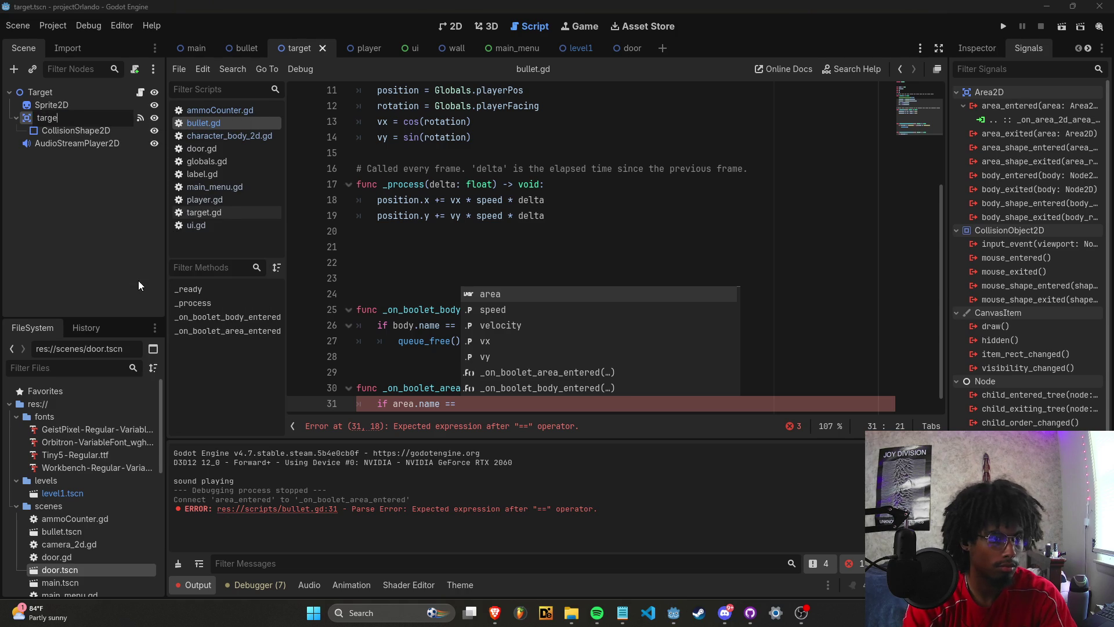
{"action": "key", "text": "Return"}
Finish line 31's condition on 'target' with queue_free() beneath it, then run a playtest.
{"action": "left_click", "coordinate": [409, 279]}
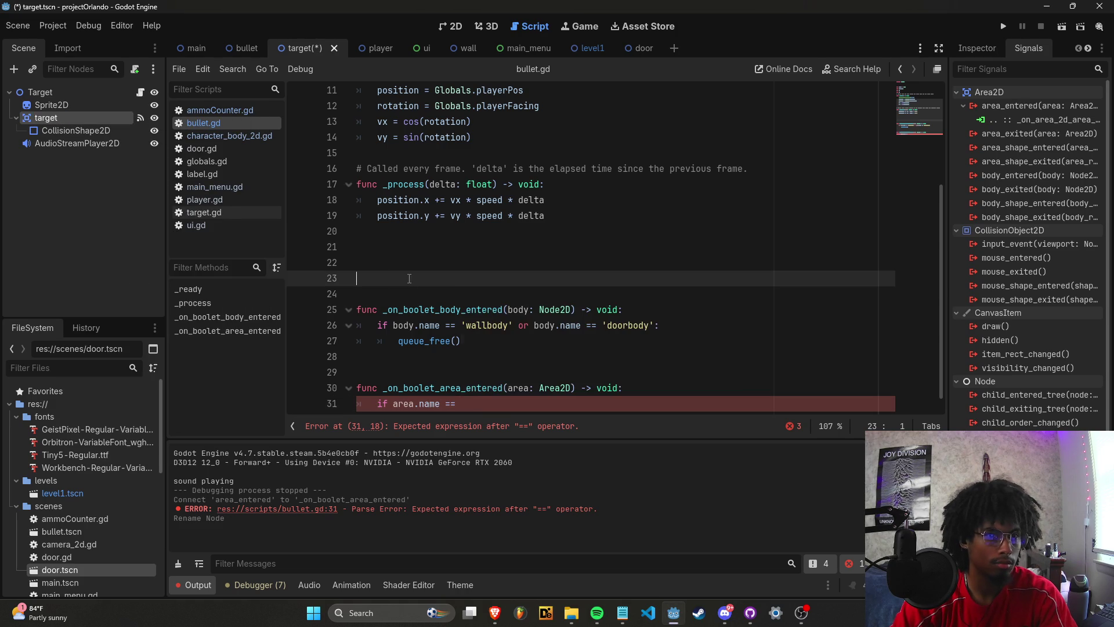
{"action": "left_click", "coordinate": [502, 405]}
{"action": "type", "text": "'target"}
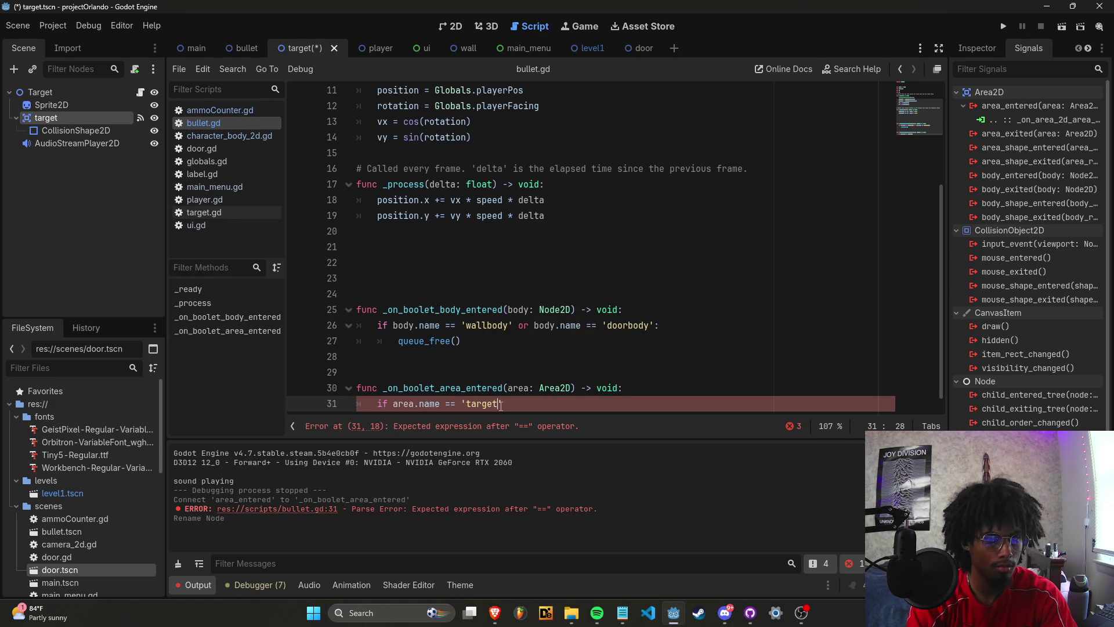
{"action": "type", "text": ":"}
{"action": "key", "text": "Return"}
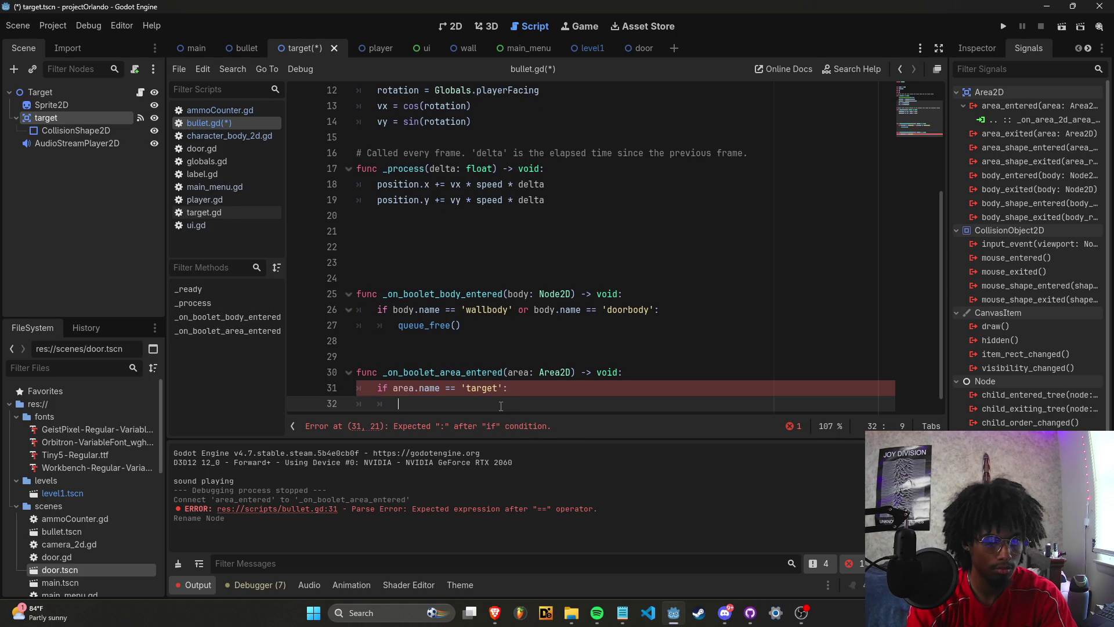
{"action": "type", "text": "queue_free("}
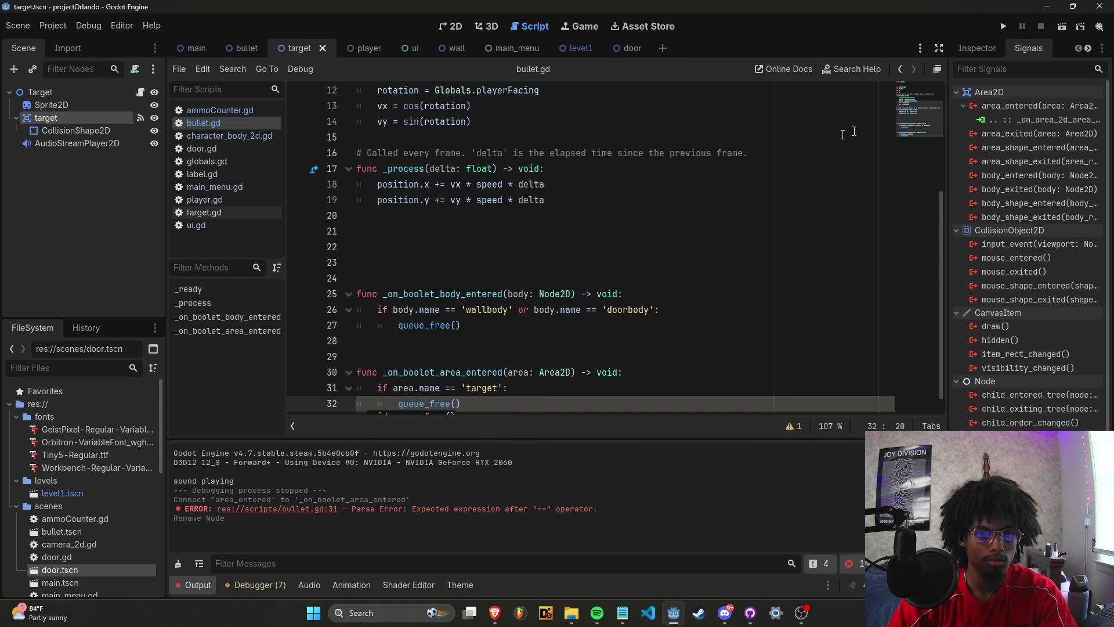
{"action": "left_click", "coordinate": [1003, 27]}
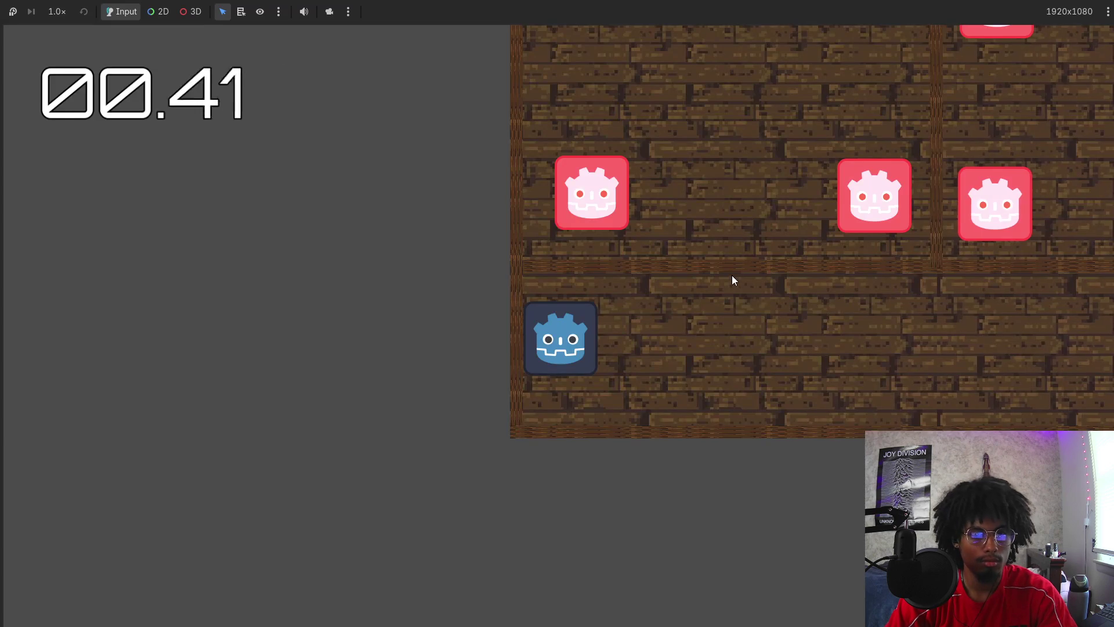
{"action": "key", "text": "d"}
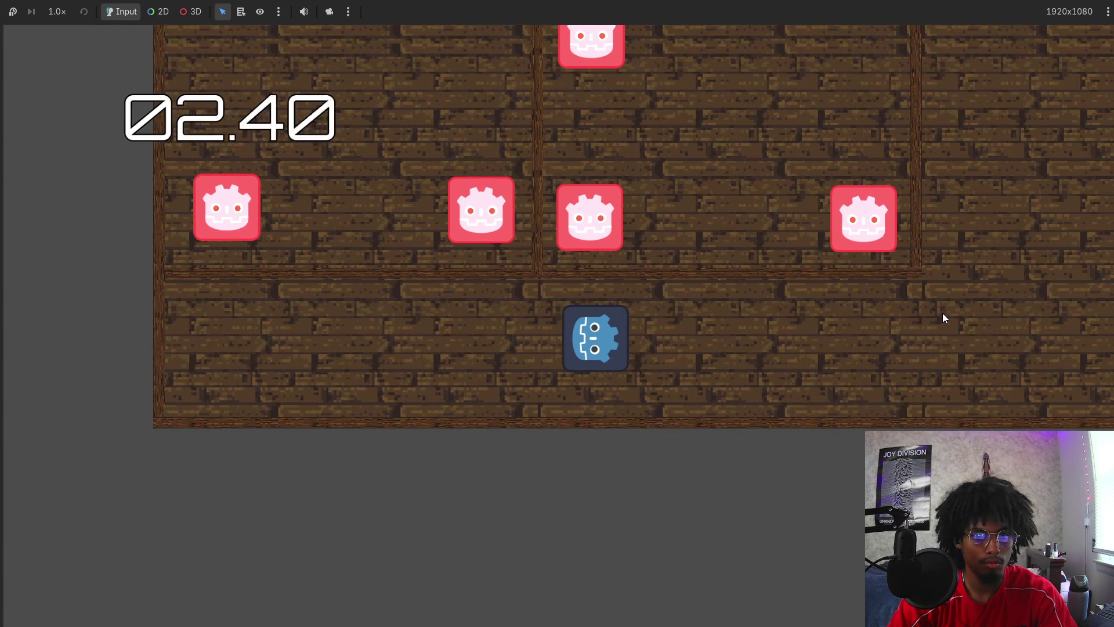
{"action": "key", "text": "d"}
{"action": "key", "text": "w"}
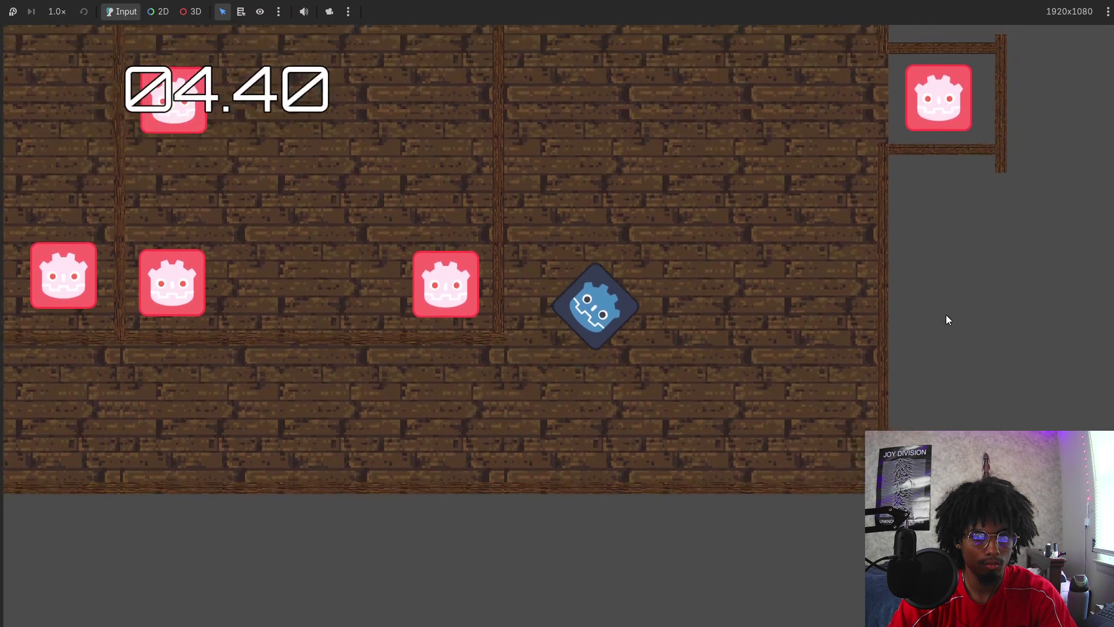
{"action": "key", "text": "w"}
{"action": "left_click", "coordinate": [836, 244]}
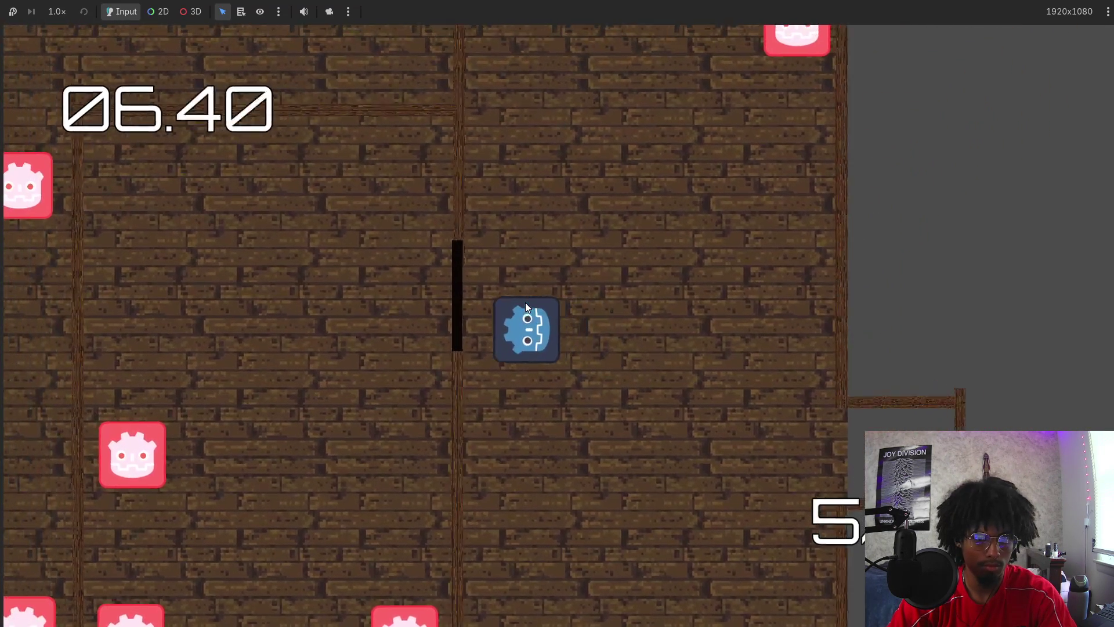
{"action": "key", "text": "a"}
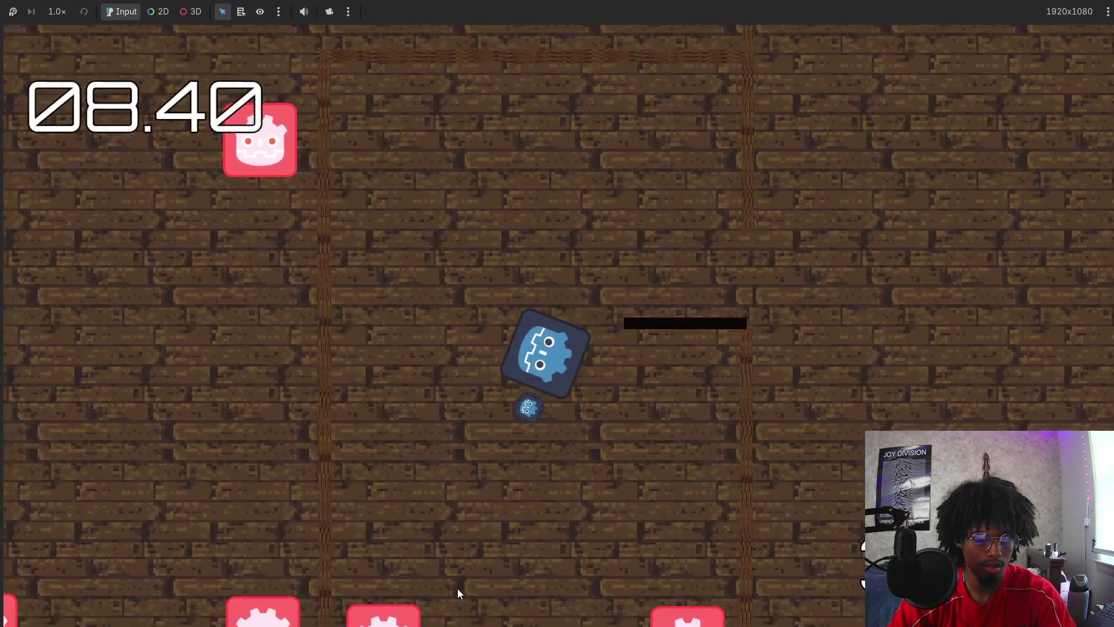
{"action": "key", "text": "w"}
{"action": "key", "text": "d"}
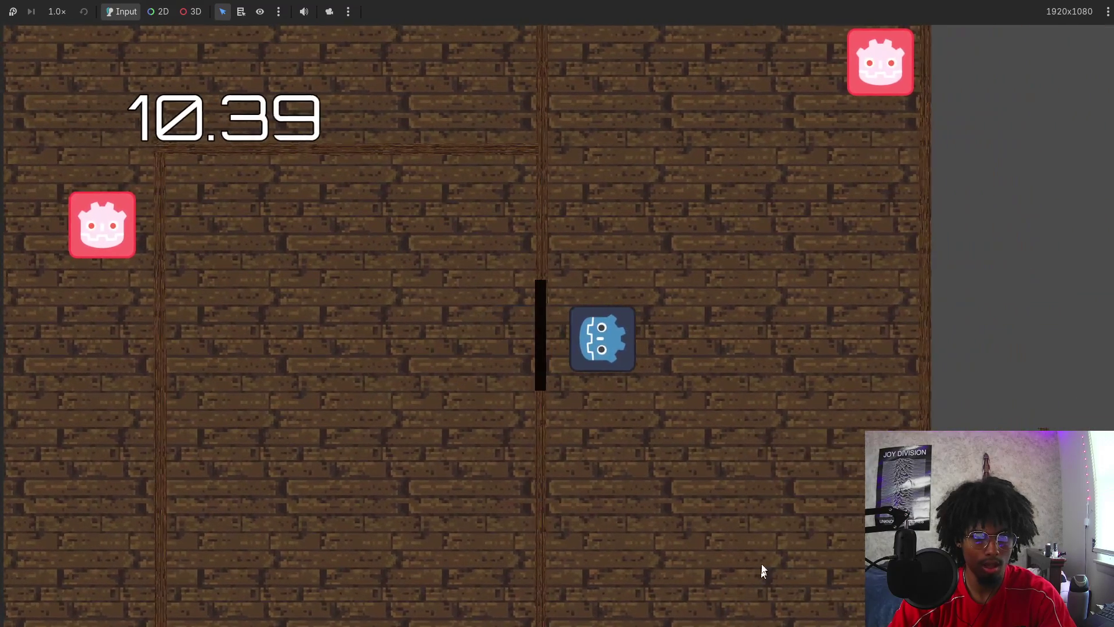
{"action": "key", "text": "w"}
{"action": "key", "text": "d"}
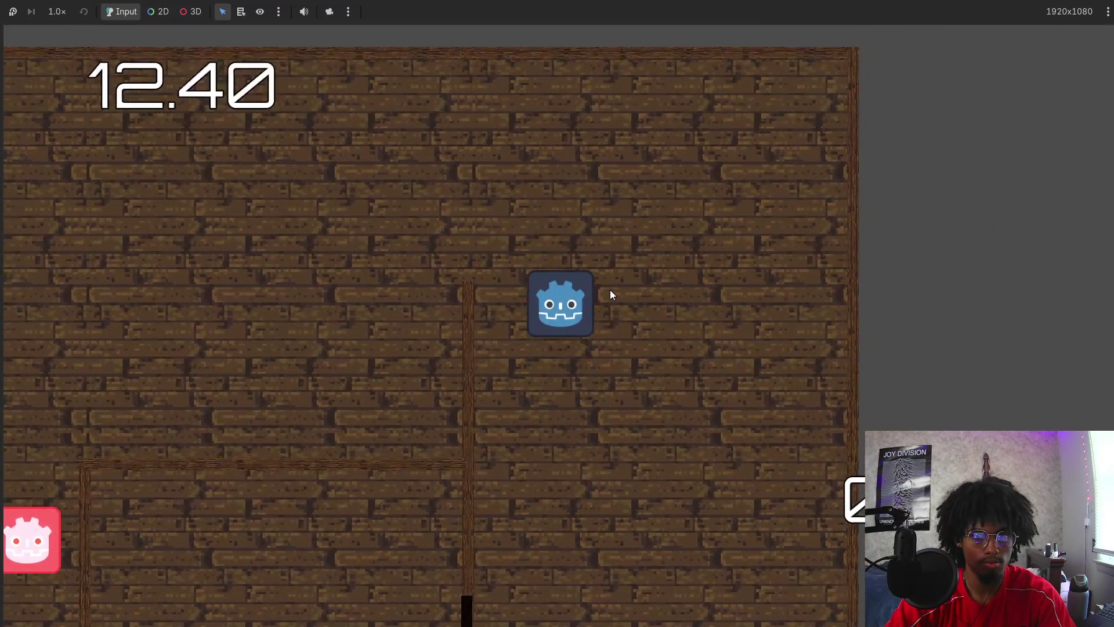
{"action": "key", "text": "w"}
{"action": "key", "text": "a"}
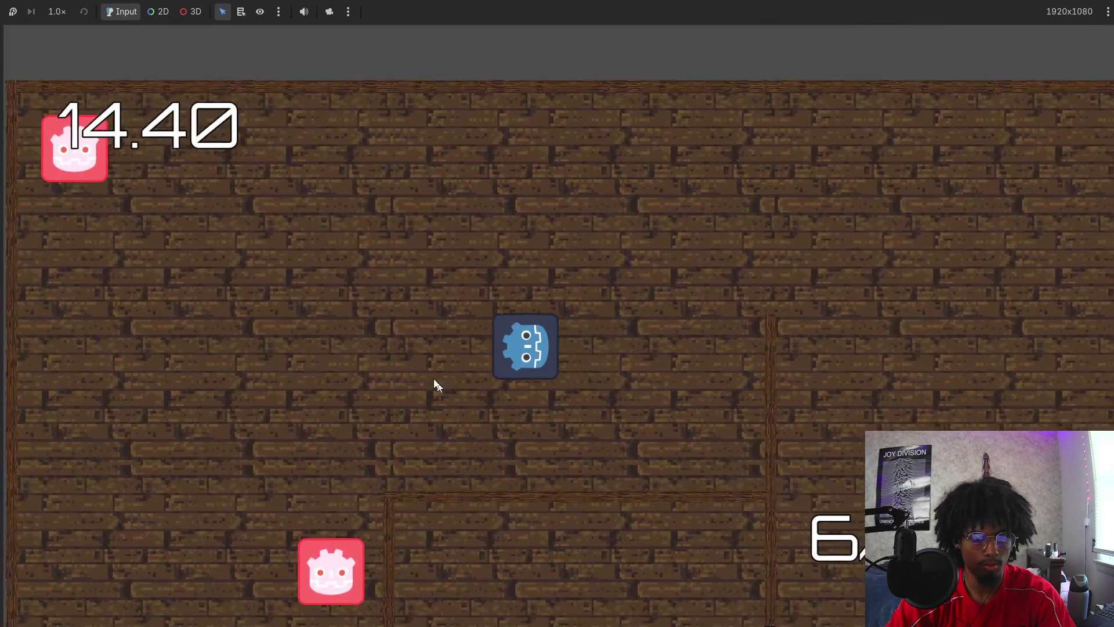
{"action": "key", "text": "s"}
{"action": "key", "text": "a"}
{"action": "key", "text": "s"}
{"action": "key", "text": "s"}
{"action": "key", "text": "w"}
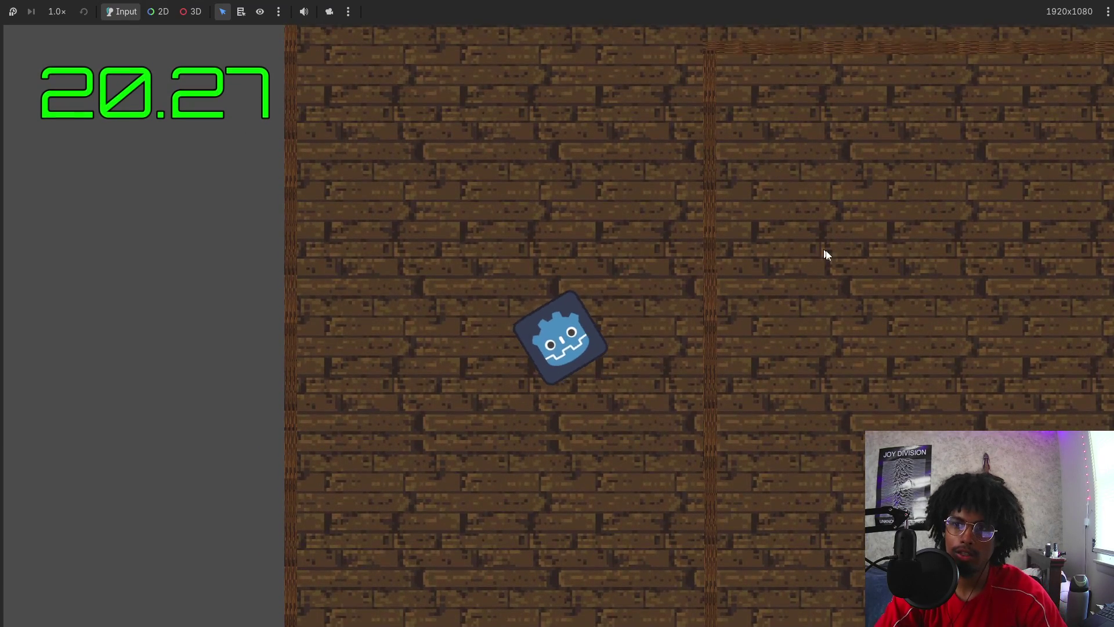
{"action": "key", "text": "w"}
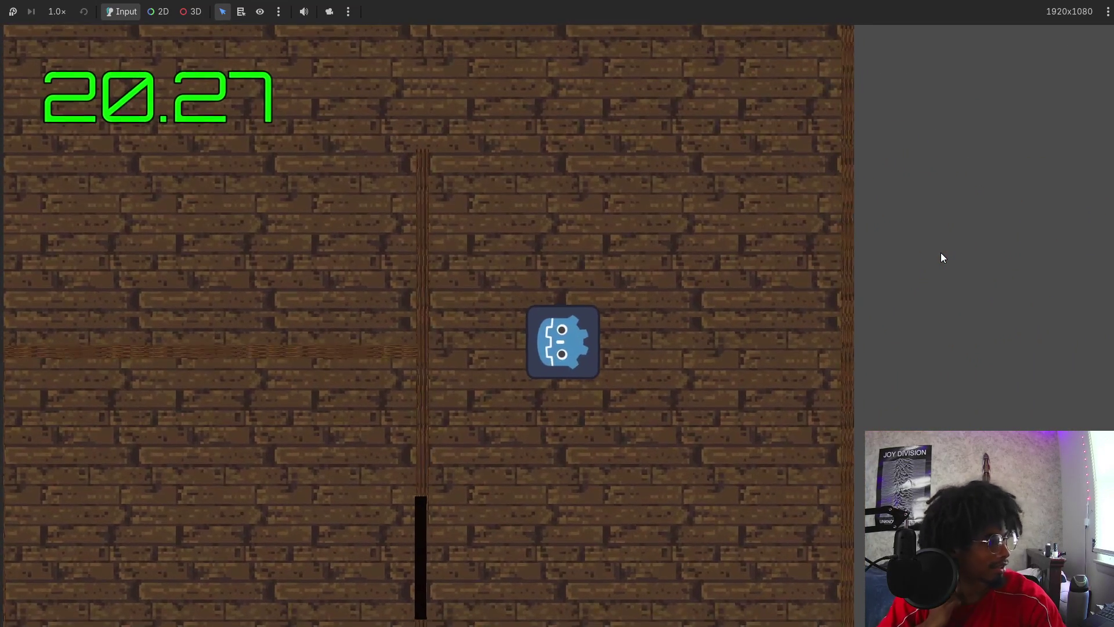
{"action": "key", "text": "F8"}
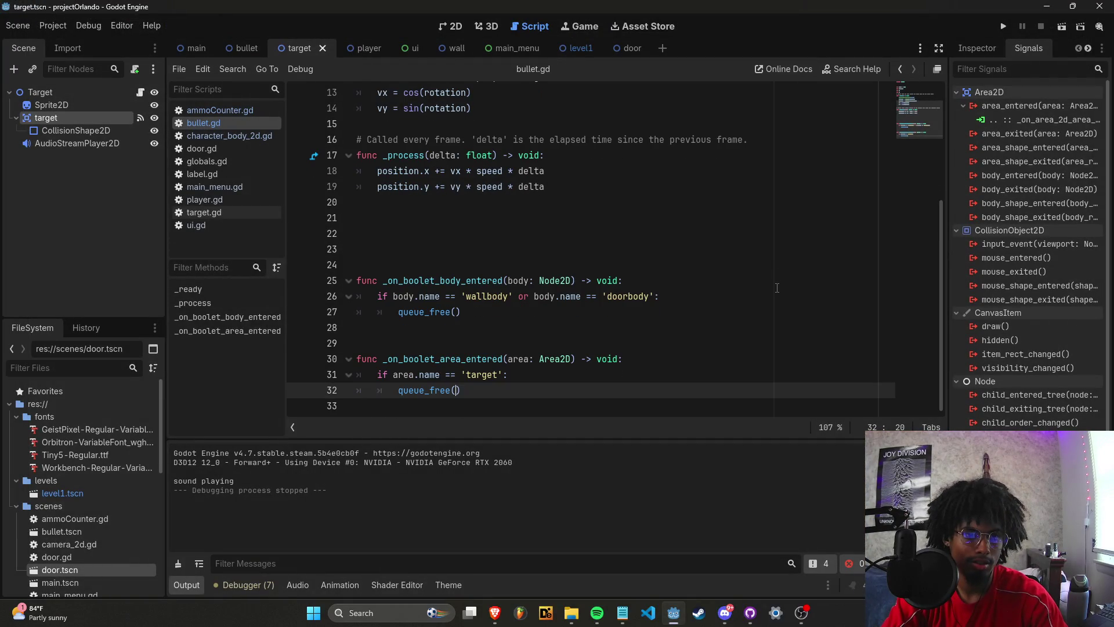
Go to the level1 scene, select the first Target node, and run the game to test Target11.
{"action": "left_click", "coordinate": [371, 49]}
{"action": "left_click", "coordinate": [445, 28]}
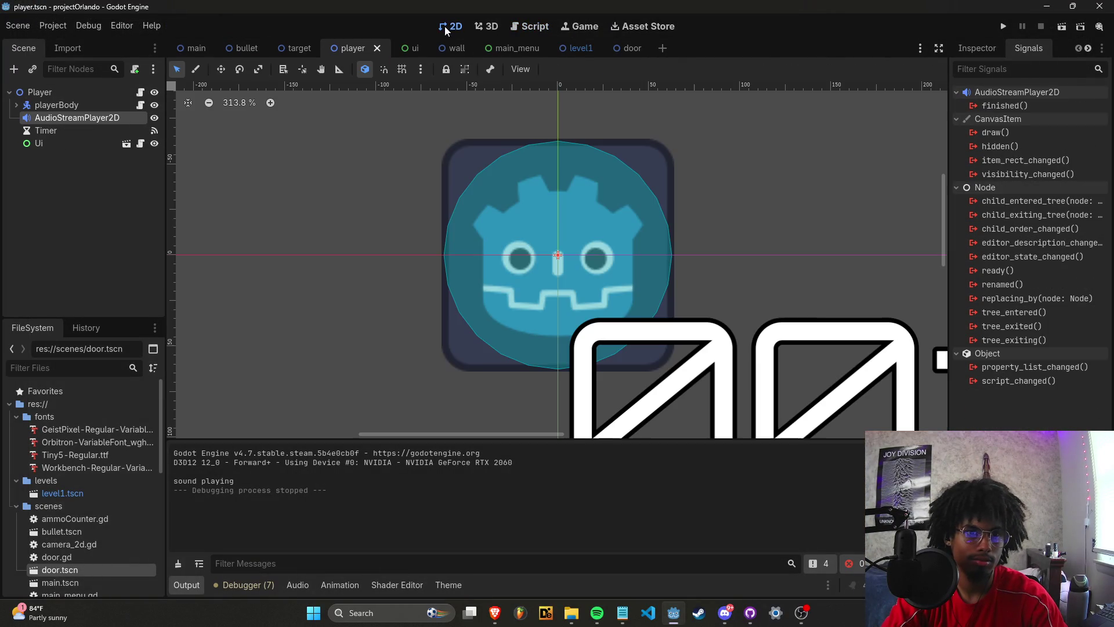
{"action": "left_click", "coordinate": [573, 50]}
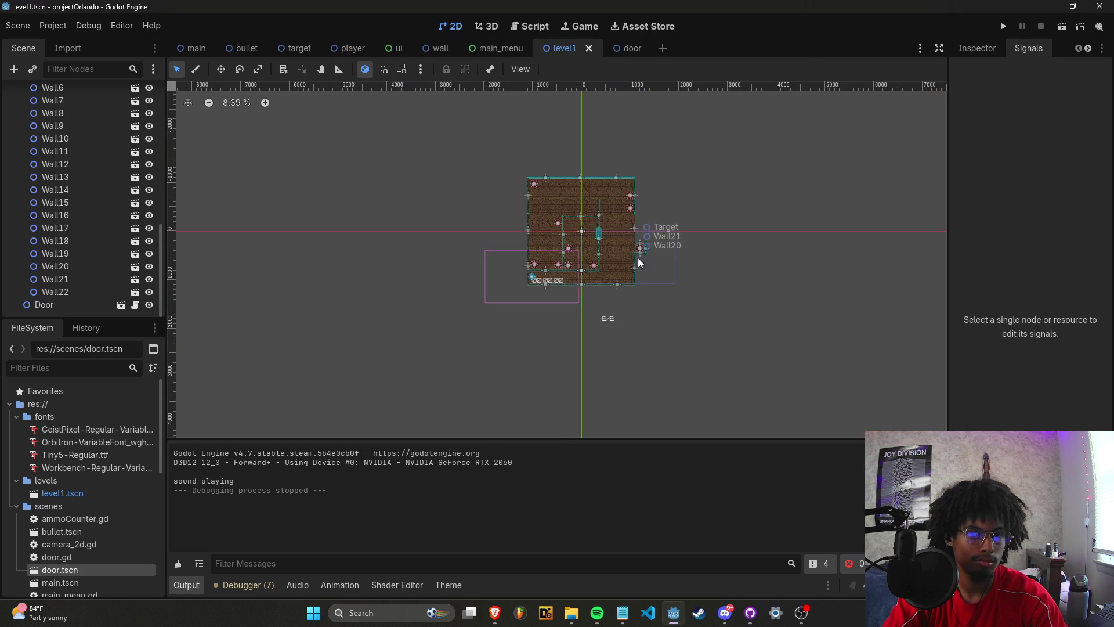
{"action": "scroll", "coordinate": [639, 257], "scroll_direction": "up", "scroll_amount": 5}
{"action": "scroll", "coordinate": [88, 172], "scroll_direction": "up", "scroll_amount": 10}
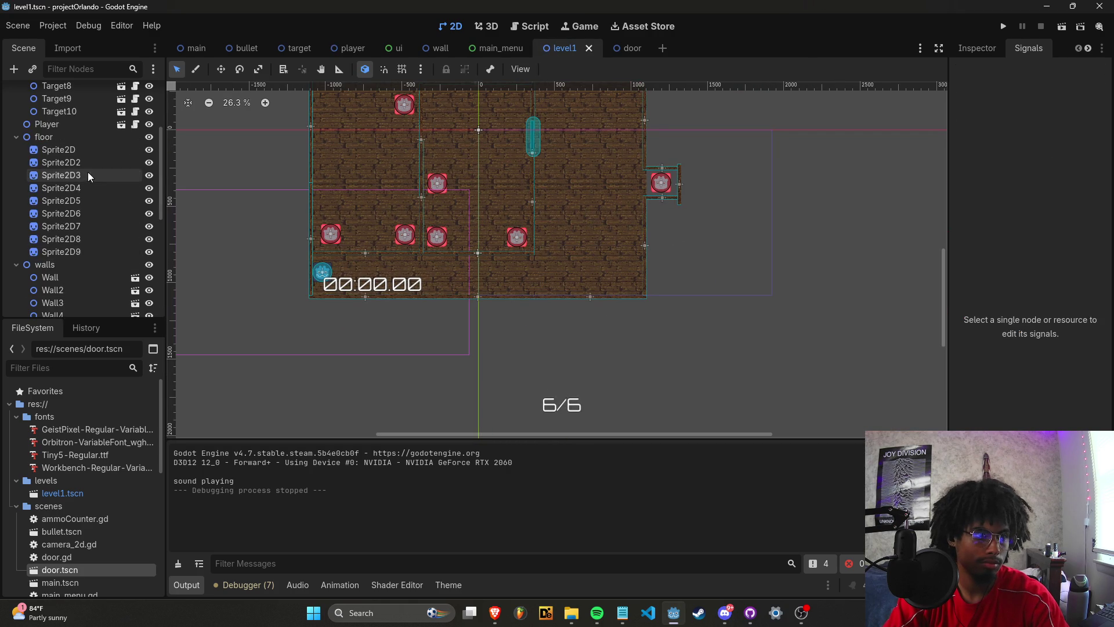
{"action": "left_click", "coordinate": [90, 118]}
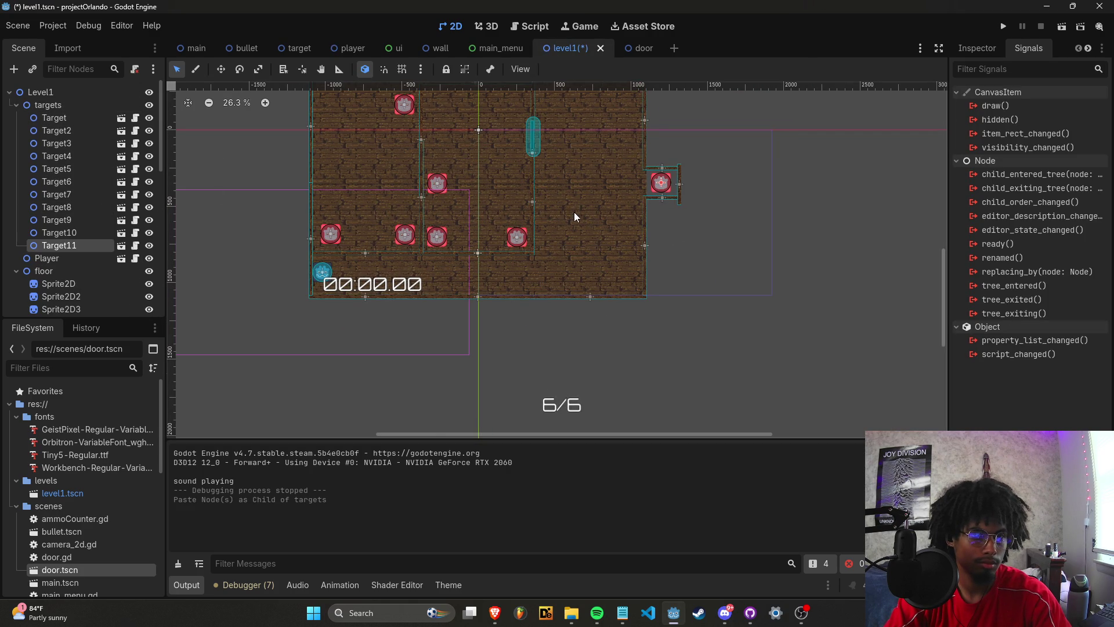
{"action": "scroll", "coordinate": [574, 216], "scroll_direction": "up", "scroll_amount": 2}
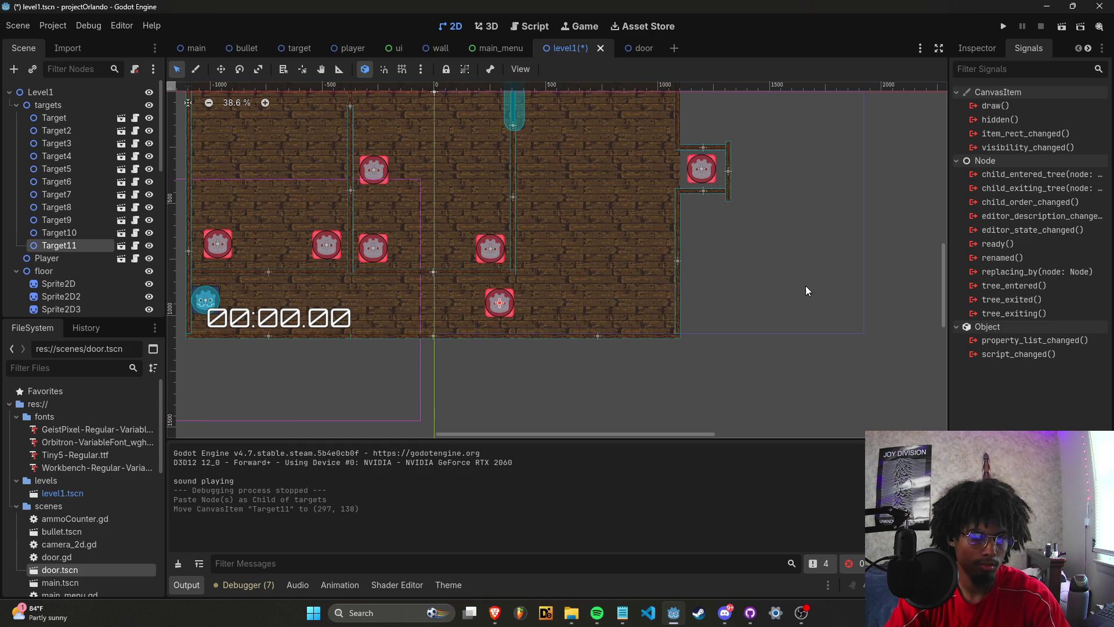
{"action": "left_click", "coordinate": [996, 29]}
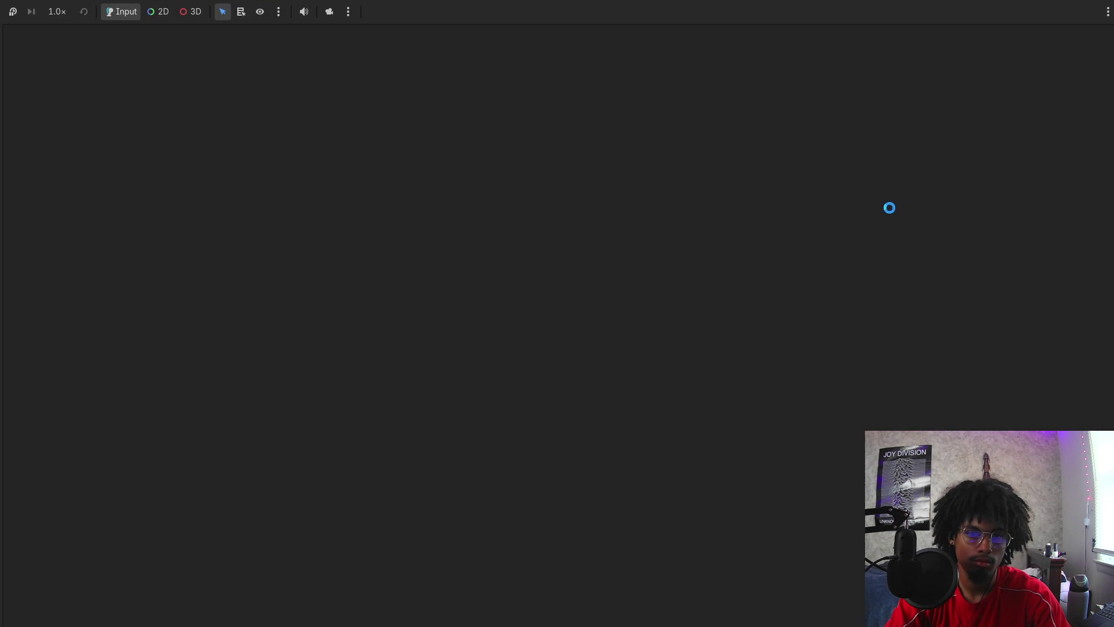
Move the player right and up through the level, shooting targets along the way.
{"action": "key", "text": "d"}
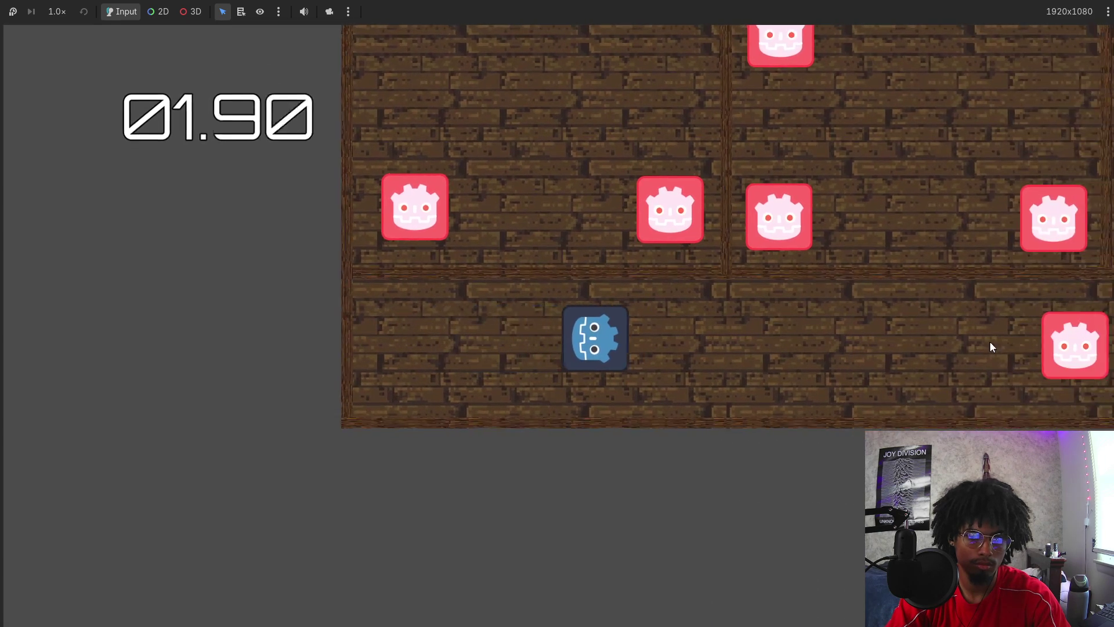
{"action": "key", "text": "w"}
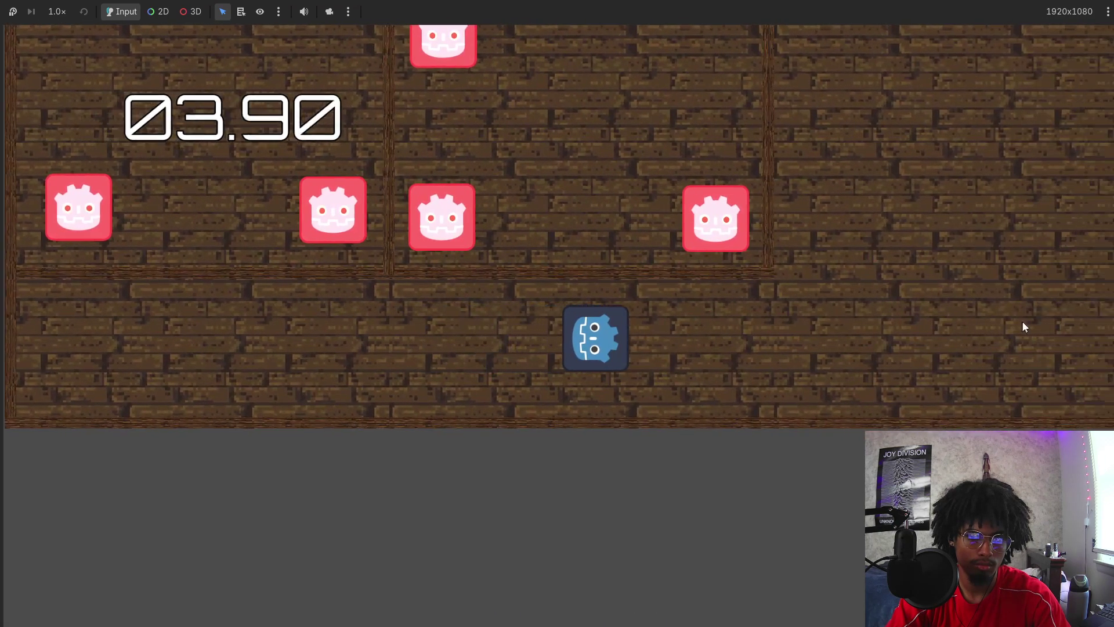
{"action": "key", "text": "d"}
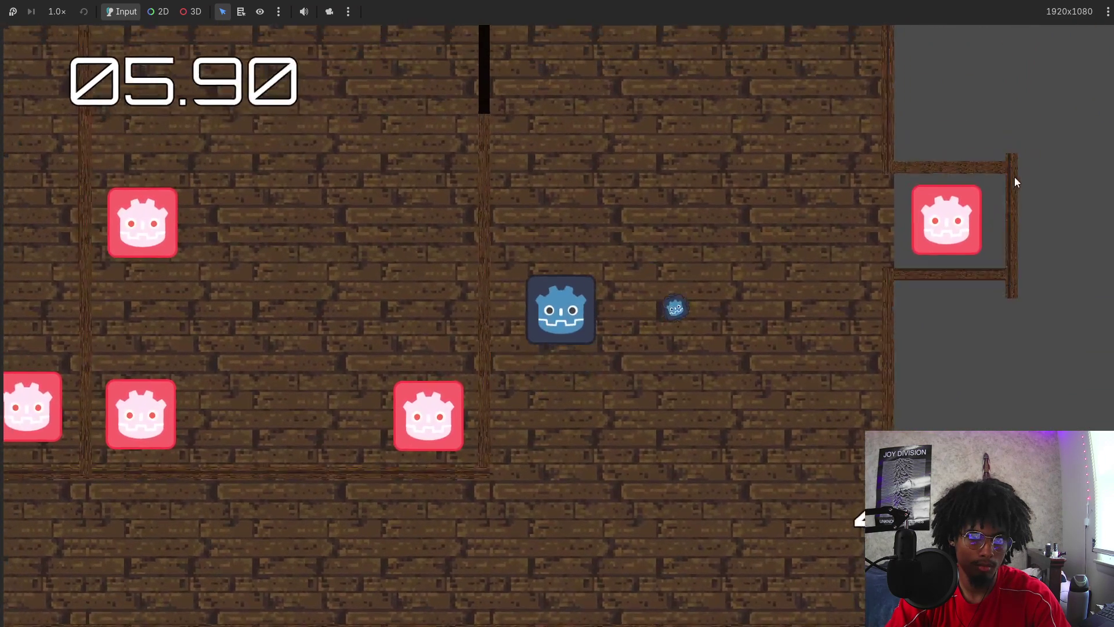
{"action": "key", "text": "w"}
{"action": "key", "text": "a"}
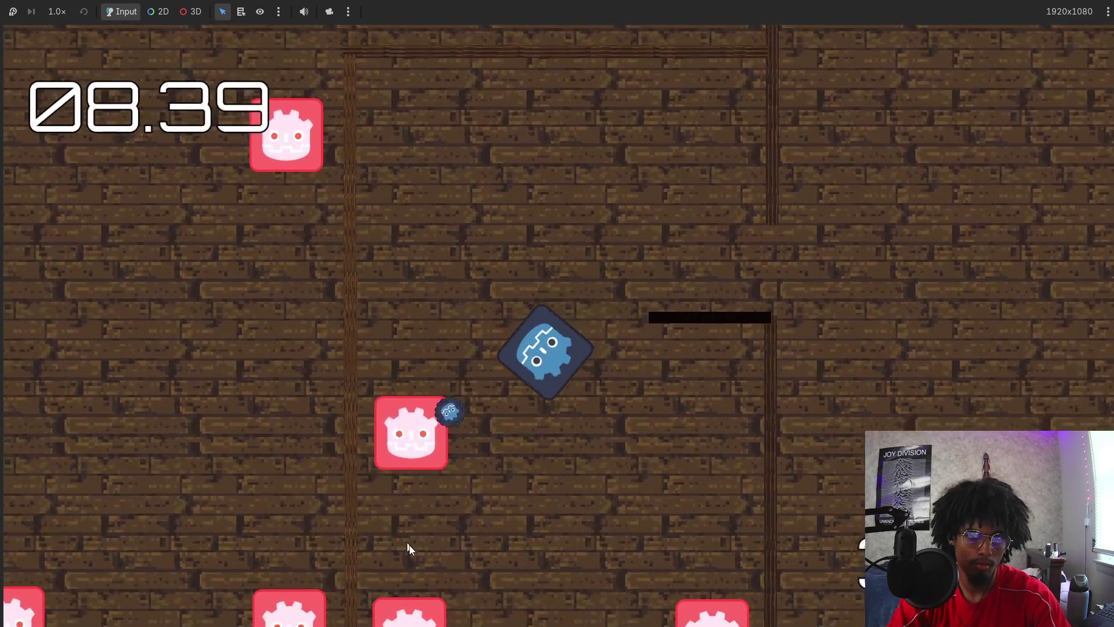
{"action": "key", "text": "w"}
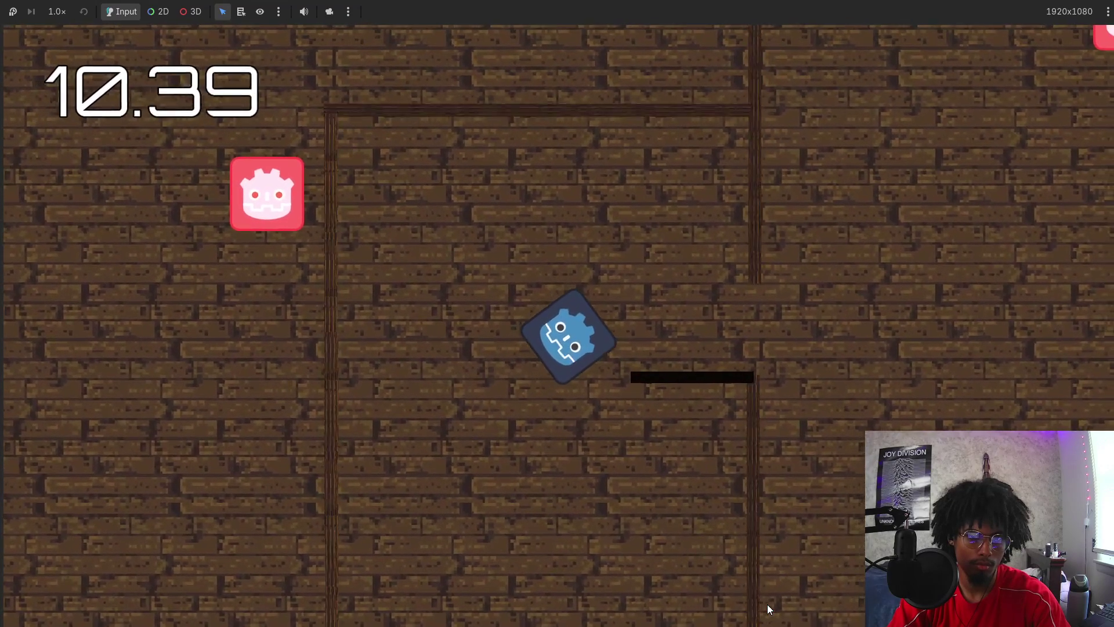
{"action": "key", "text": "w"}
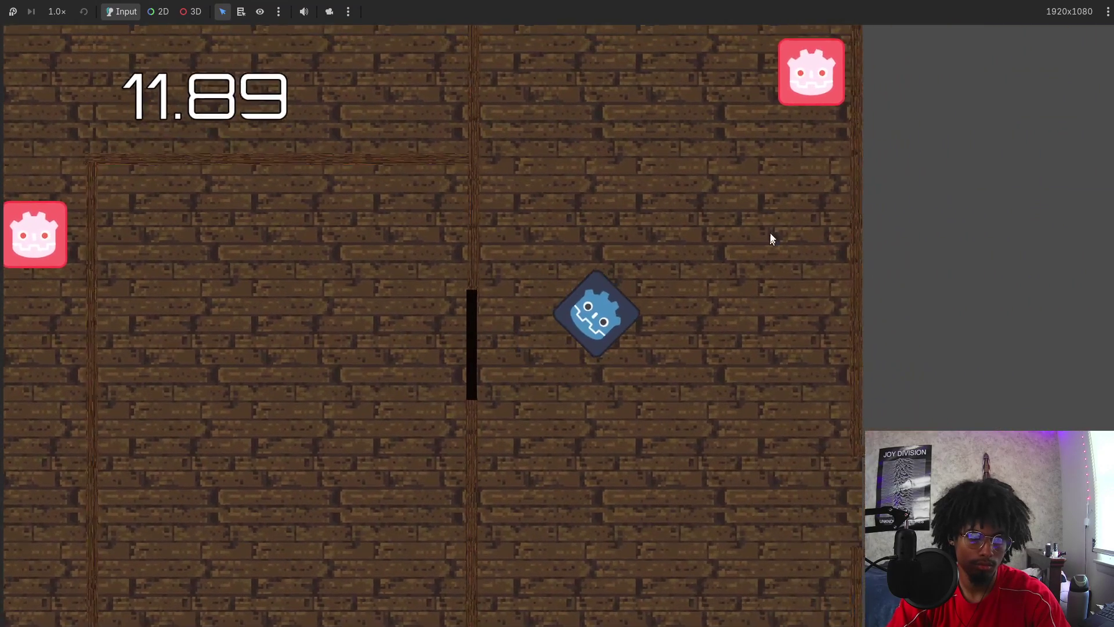
Steer up, left and down to destroy the last target, then close the game at 19.17 and return to the browser.
{"action": "key", "text": "w"}
{"action": "key", "text": "a"}
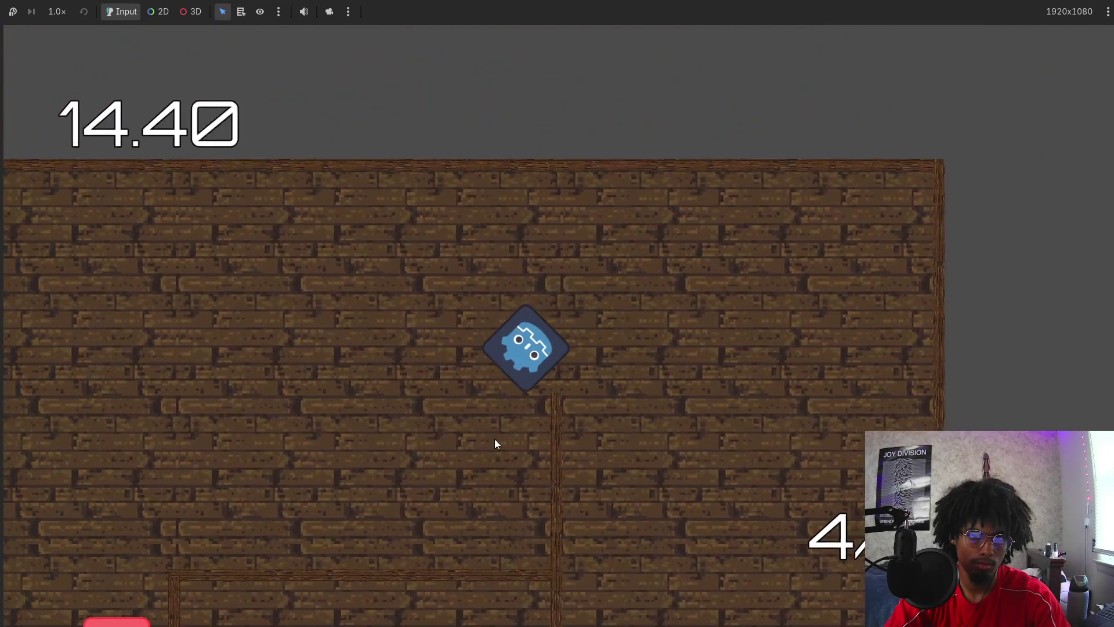
{"action": "key", "text": "s"}
{"action": "key", "text": "a"}
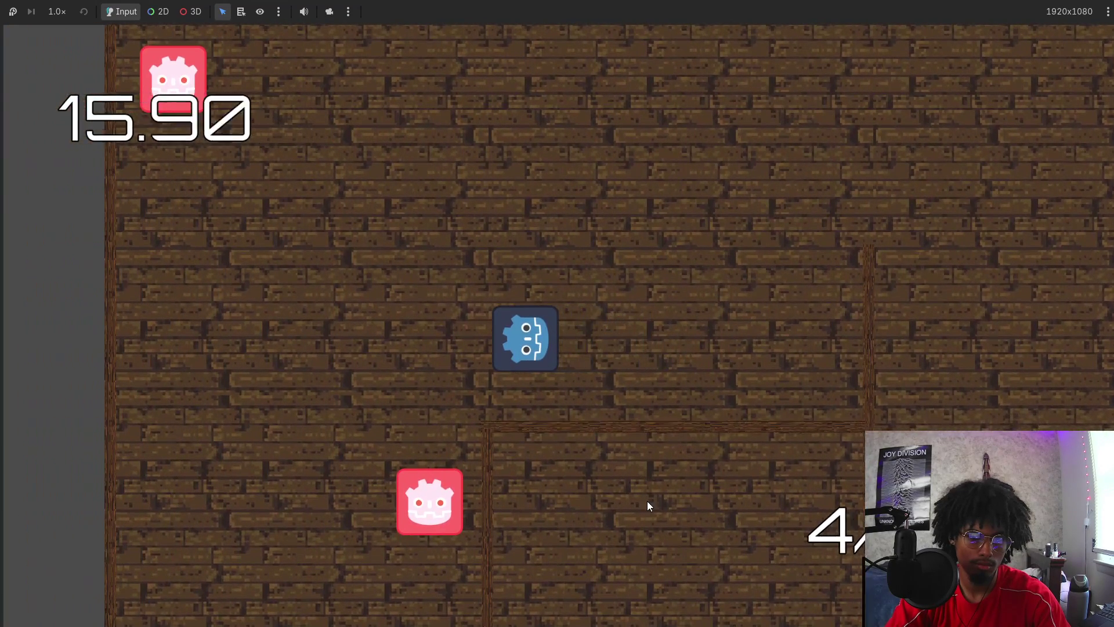
{"action": "key", "text": "s"}
{"action": "key", "text": "a"}
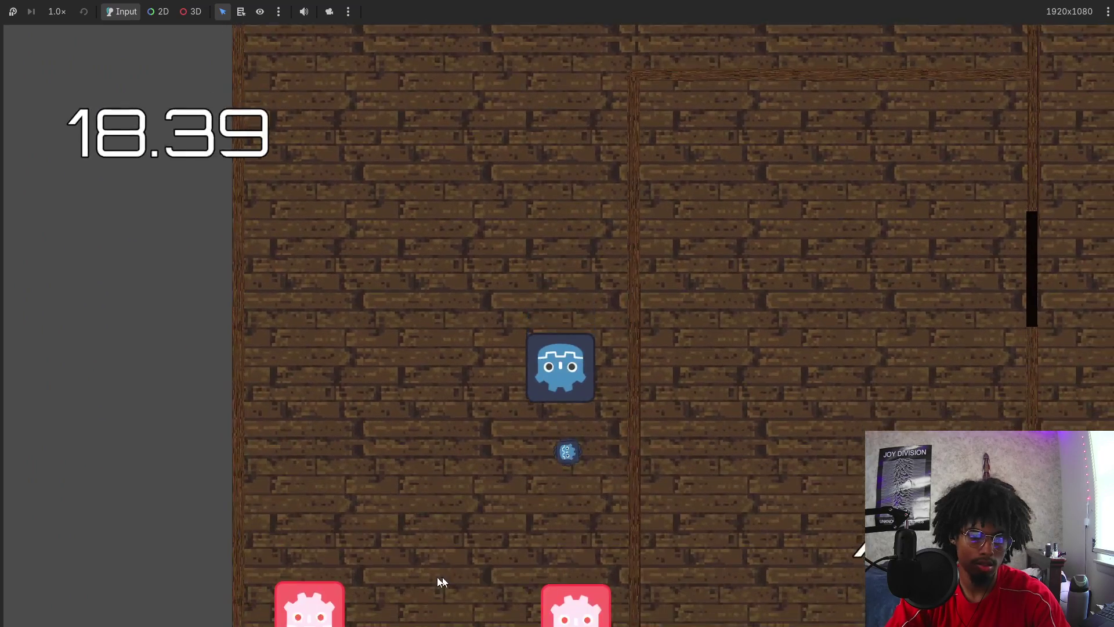
{"action": "key", "text": "s"}
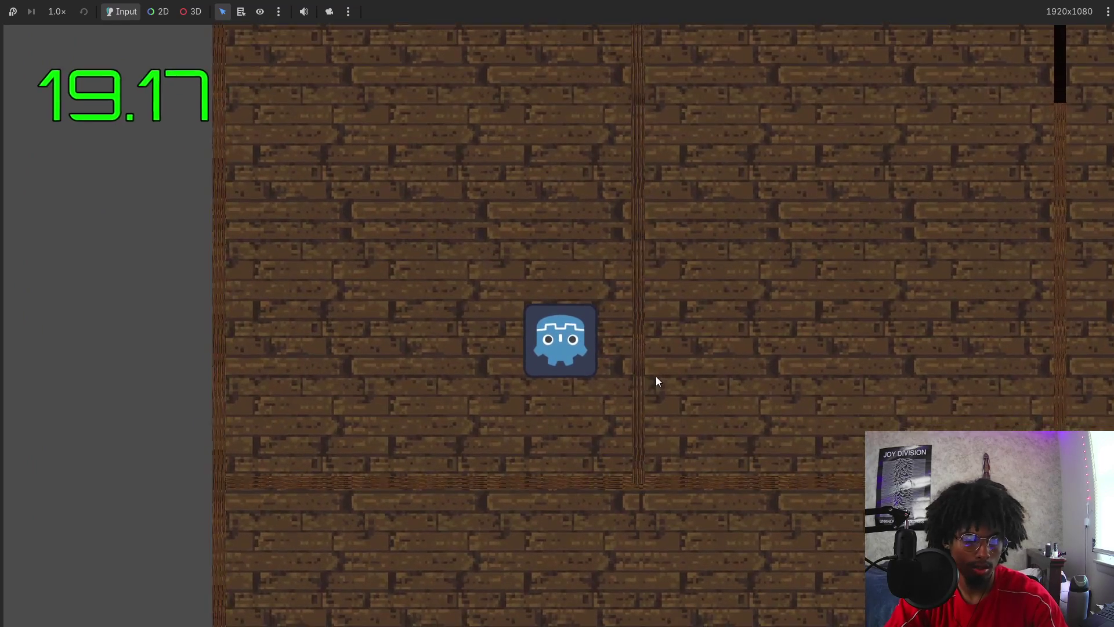
{"action": "key", "text": "F8"}
{"action": "left_click", "coordinate": [495, 613]}
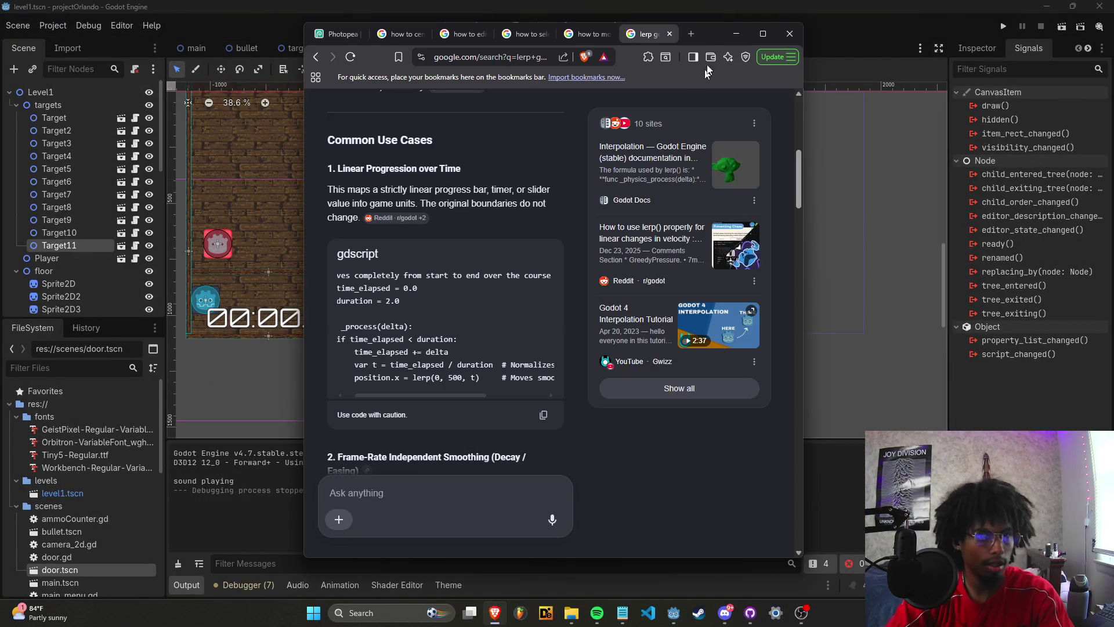
Search Google Images for 'yellow circle' in a new browser tab.
{"action": "left_click", "coordinate": [690, 34]}
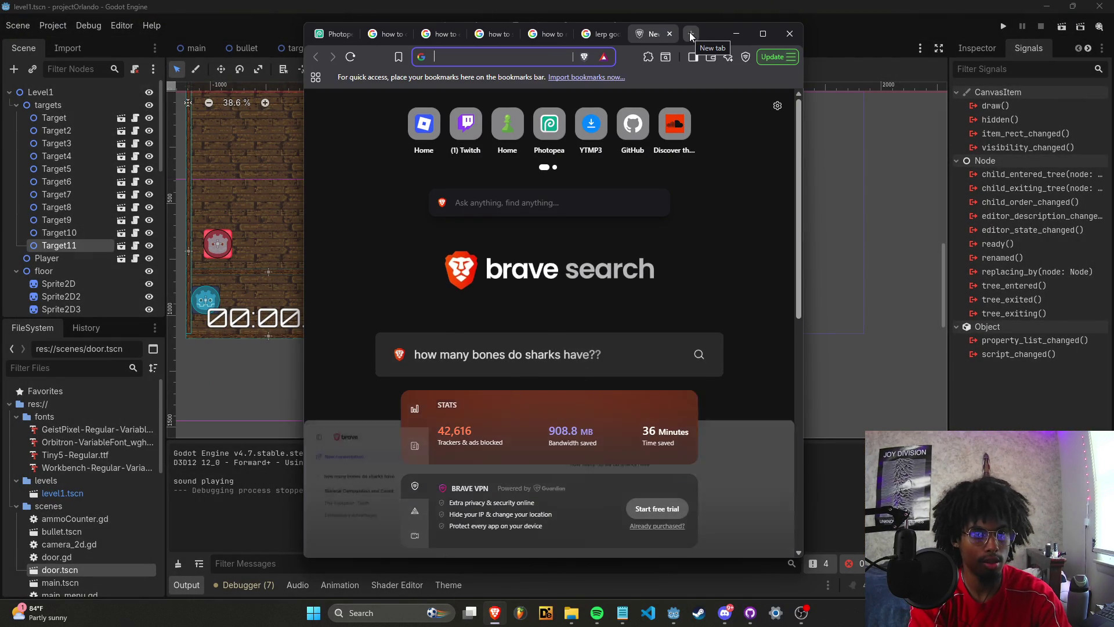
{"action": "key", "text": "ctrl+w"}
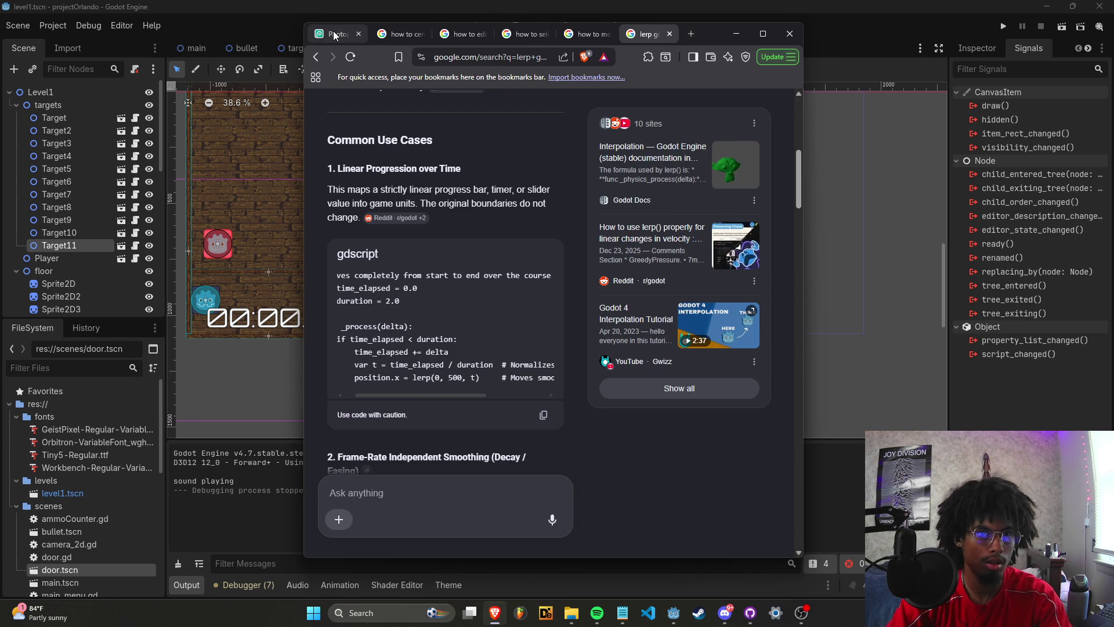
{"action": "left_click", "coordinate": [335, 35]}
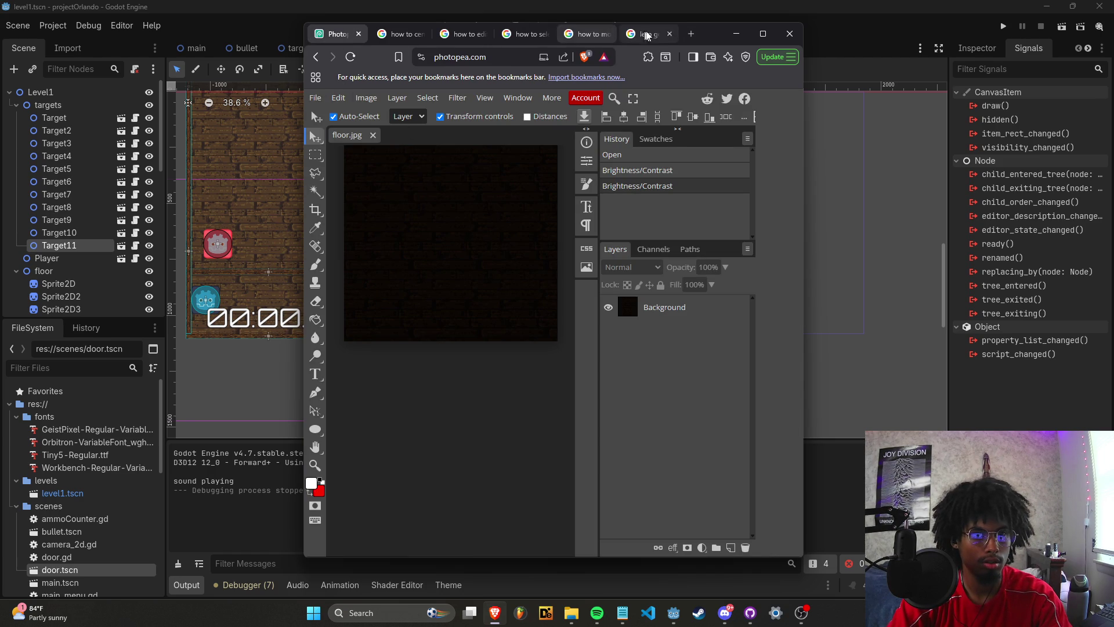
{"action": "left_click", "coordinate": [688, 35]}
{"action": "type", "text": "yellow circ"}
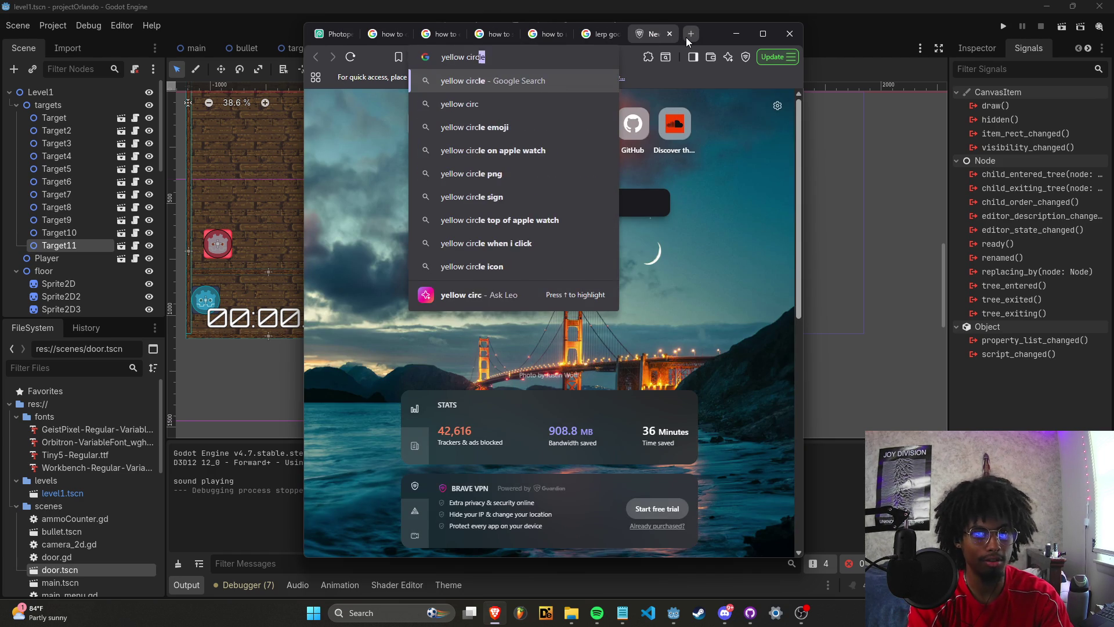
{"action": "key", "text": "Return"}
{"action": "left_click", "coordinate": [555, 270]}
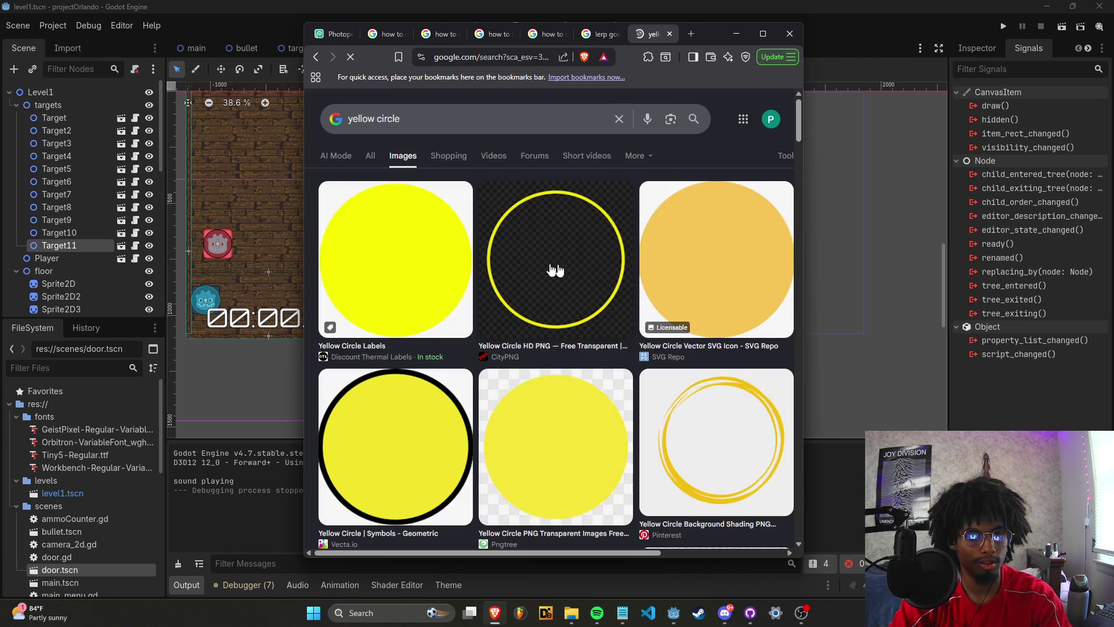
Save a yellow circle image to disk as 'handle'.
{"action": "right_click", "coordinate": [411, 276]}
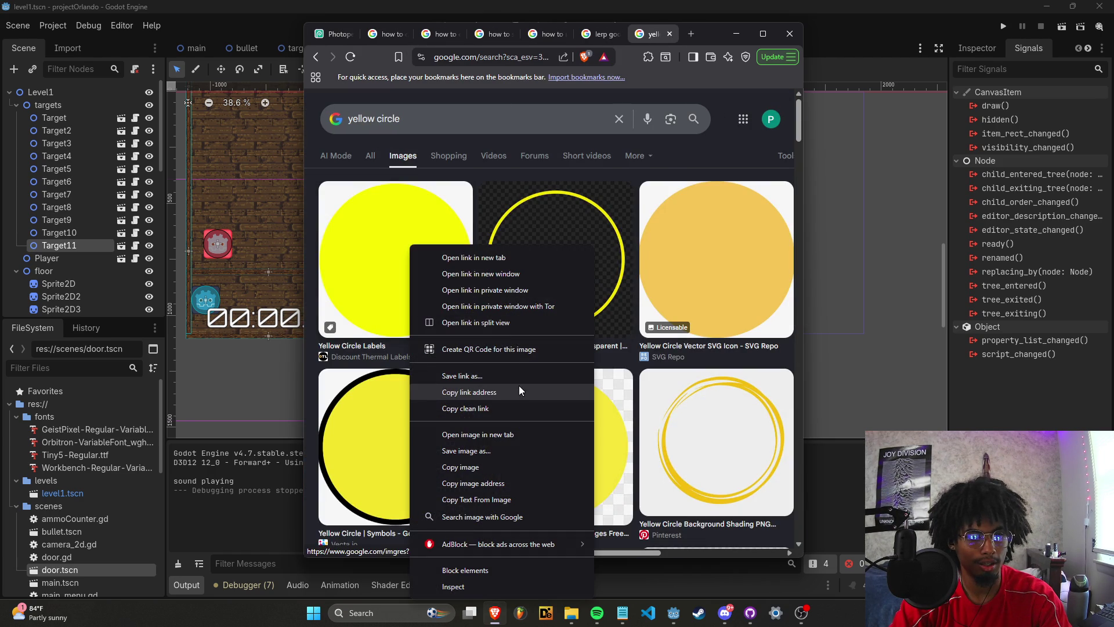
{"action": "left_click", "coordinate": [497, 456]}
{"action": "type", "text": "hand"}
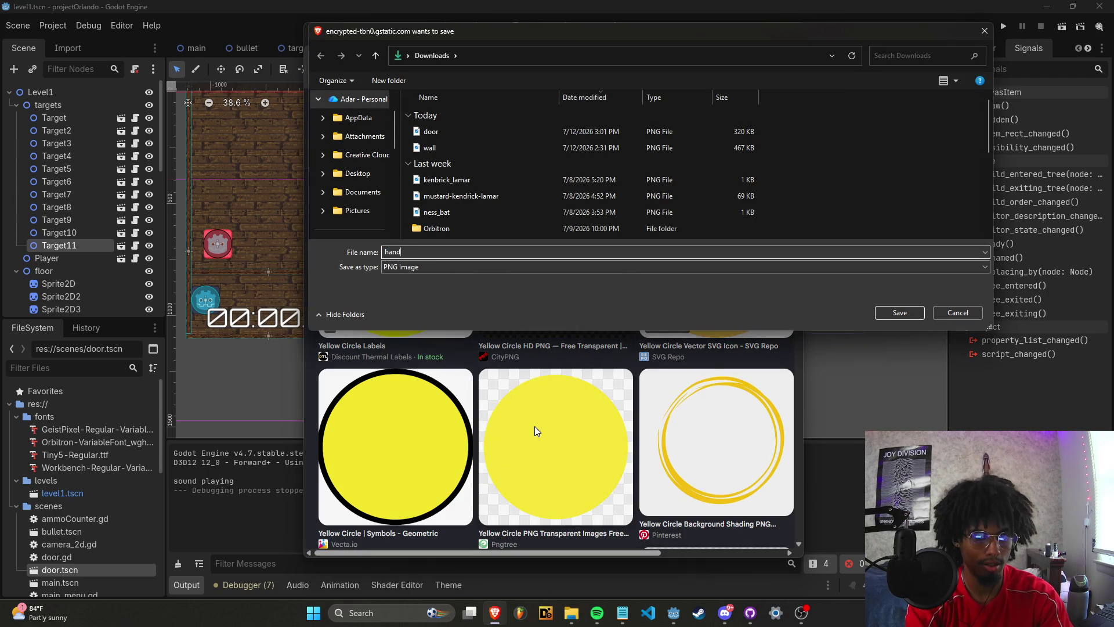
{"action": "type", "text": "le"}
{"action": "key", "text": "Return"}
Drag the downloaded handle.png into the Godot project's sprites folder.
{"action": "scroll", "coordinate": [74, 535], "scroll_direction": "down", "scroll_amount": 5}
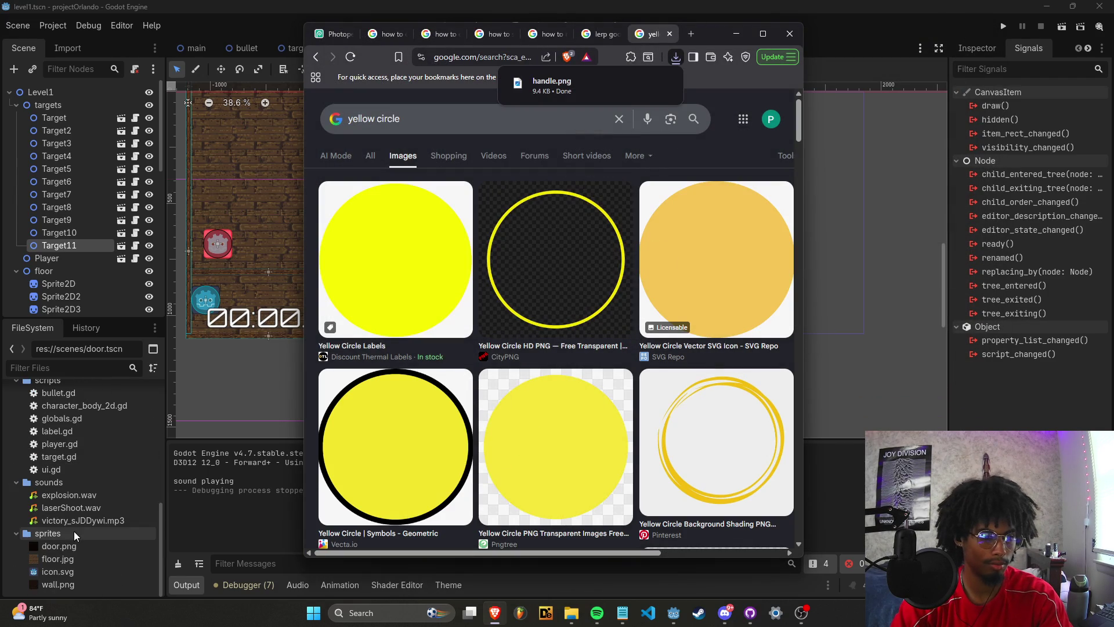
{"action": "left_click_drag", "start_coordinate": [552, 85], "coordinate": [560, 127]}
{"action": "left_click_drag", "start_coordinate": [89, 534], "coordinate": [90, 534]}
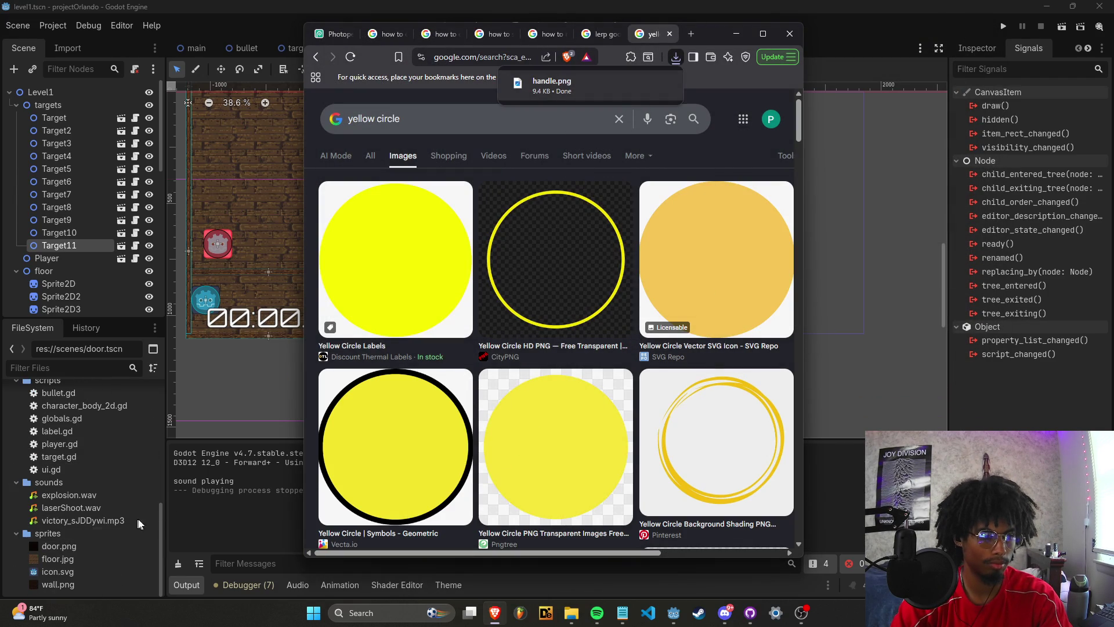
{"action": "left_click", "coordinate": [205, 546]}
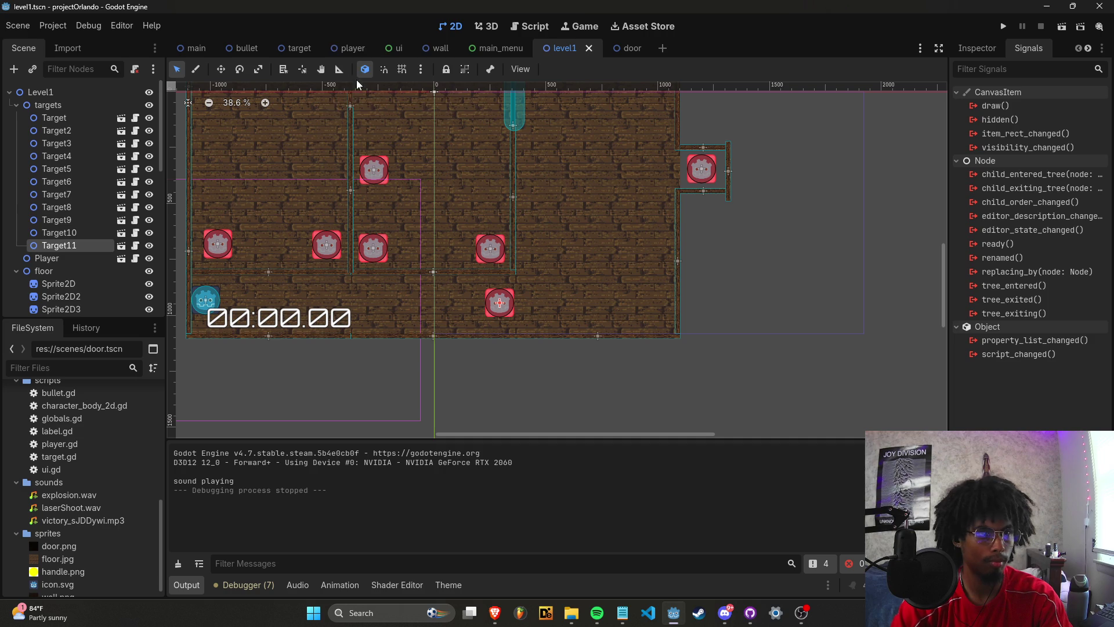
Add a Sprite2D child node in the door scene.
{"action": "left_click", "coordinate": [609, 51]}
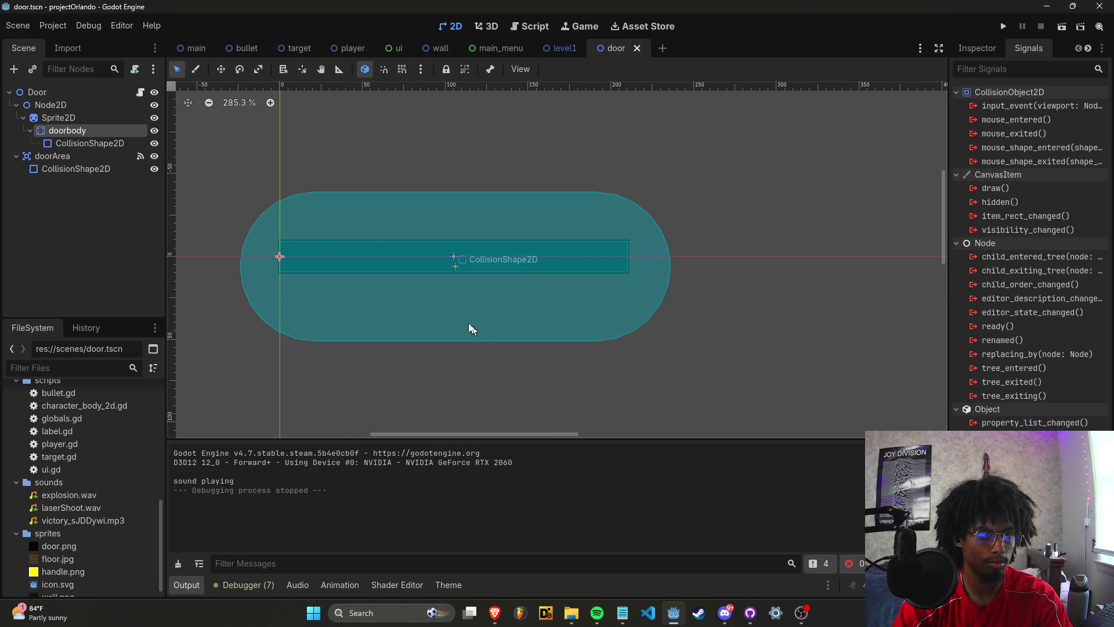
{"action": "left_click", "coordinate": [89, 119]}
{"action": "right_click", "coordinate": [88, 118]}
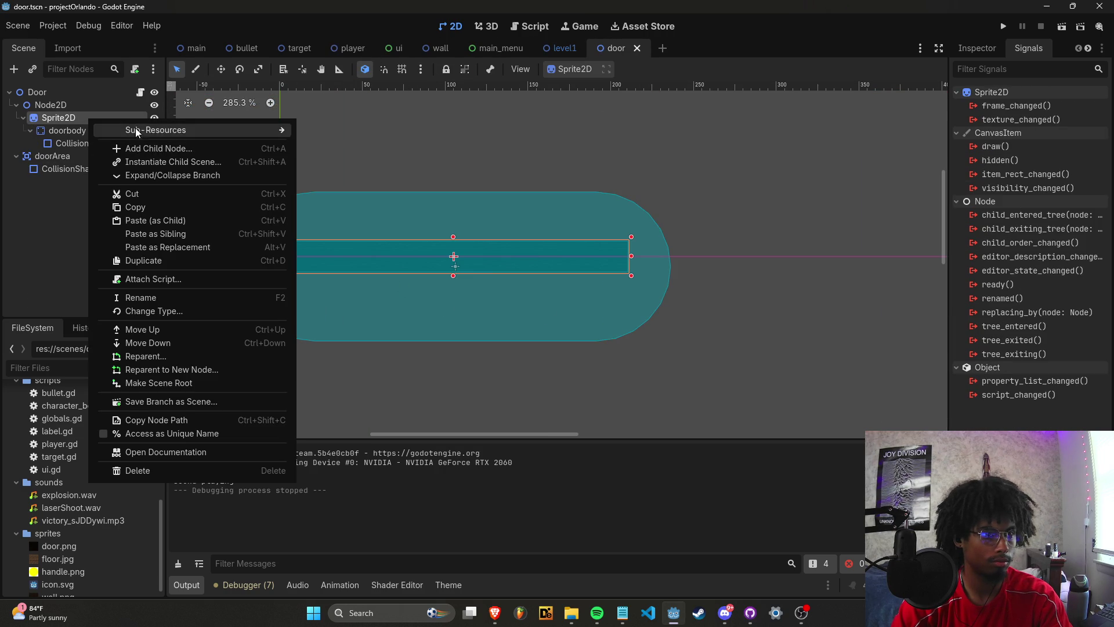
{"action": "left_click", "coordinate": [154, 149]}
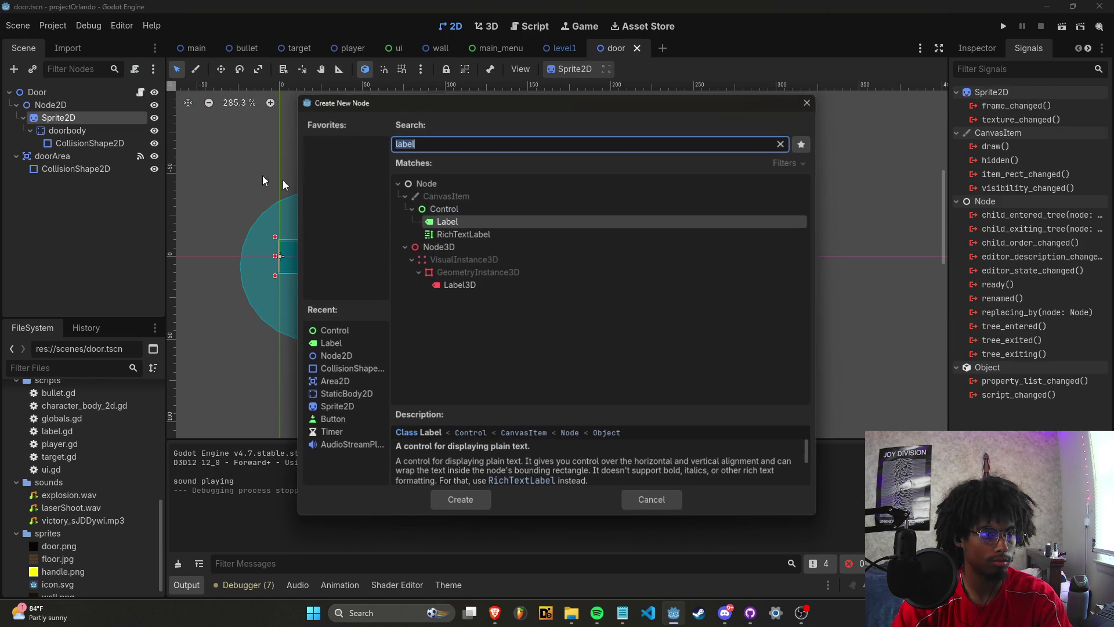
{"action": "type", "text": "spri"}
{"action": "key", "text": "Return"}
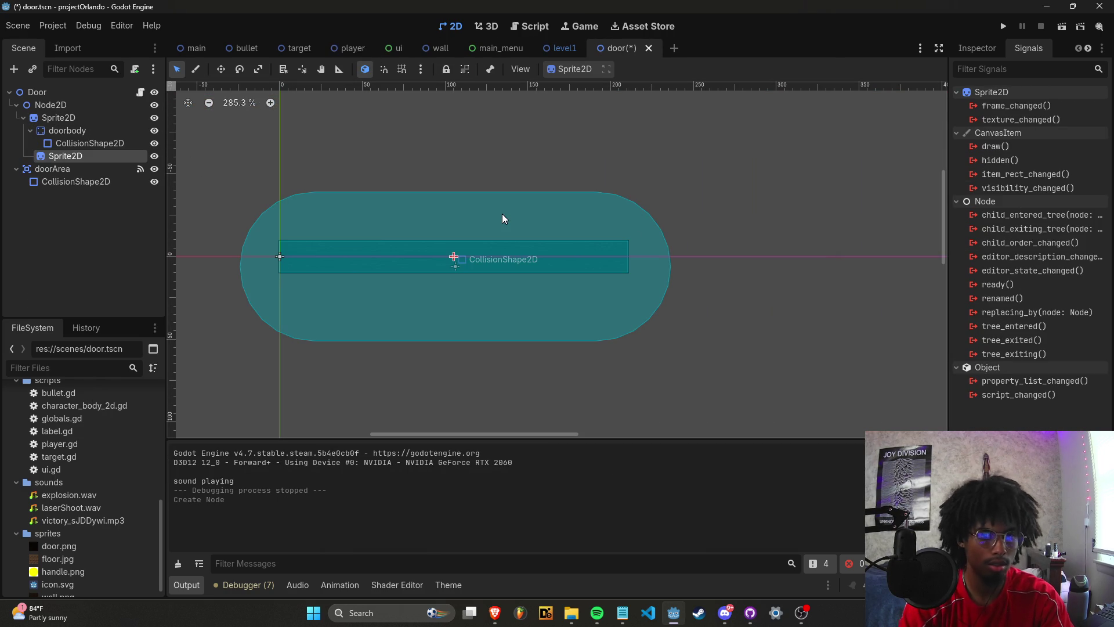
Assign handle.png as the new Sprite2D's texture.
{"action": "mouse_move", "coordinate": [60, 574]}
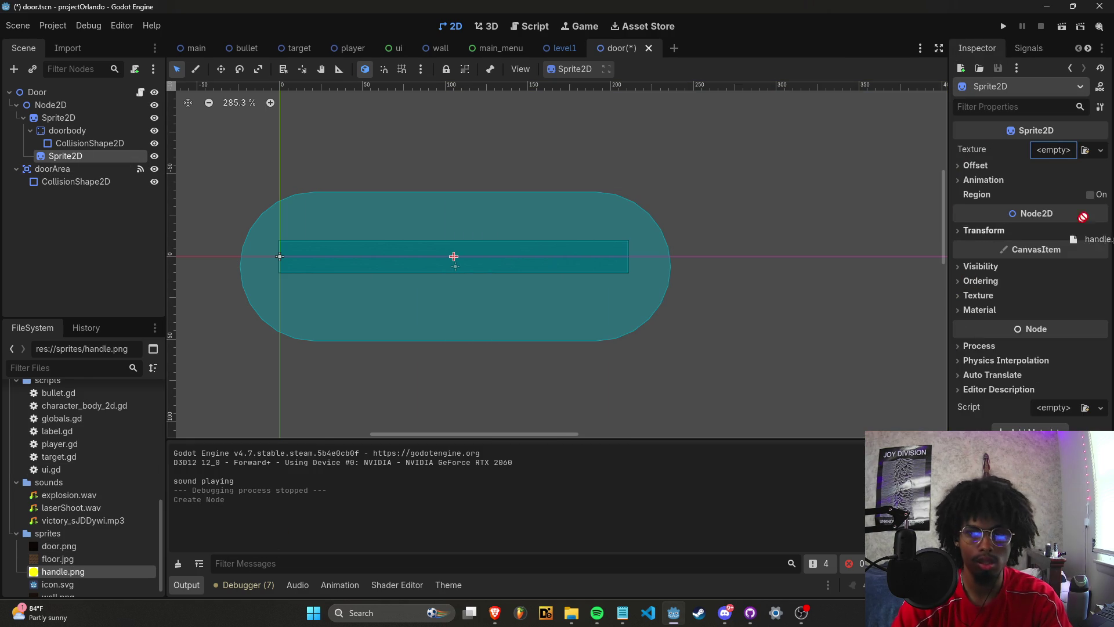
{"action": "left_click_drag", "start_coordinate": [1048, 157], "coordinate": [1052, 152]}
{"action": "scroll", "coordinate": [544, 294], "scroll_direction": "up", "scroll_amount": 1}
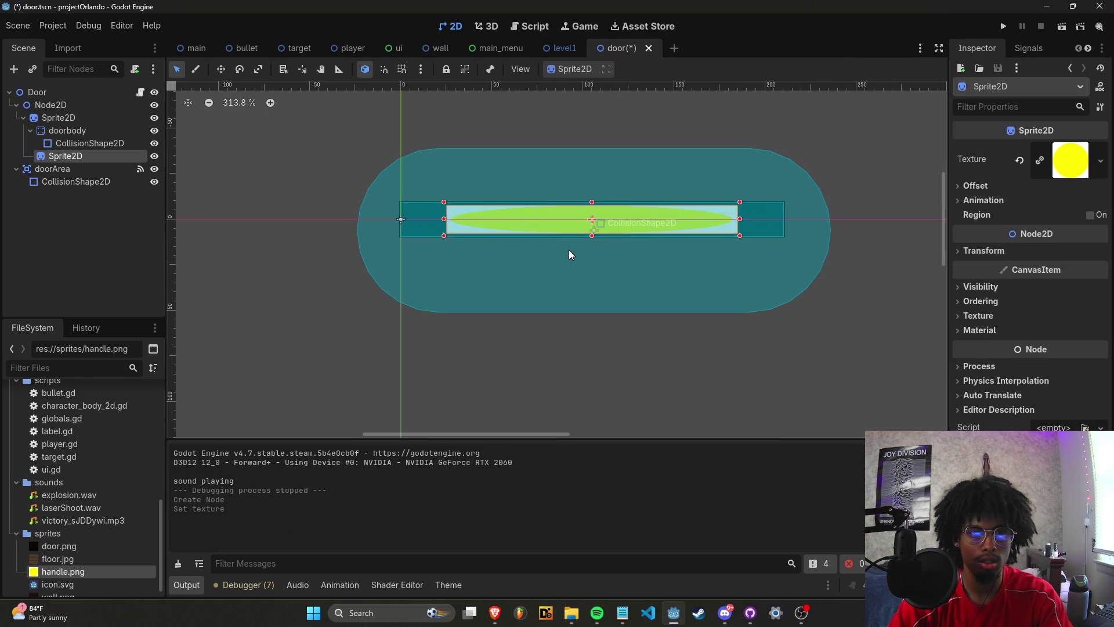
Undo the handle.png texture and load remove.bg in a new browser tab.
{"action": "key", "text": "ctrl+z"}
{"action": "key", "text": "alt+Tab"}
{"action": "key", "text": "ctrl+t"}
{"action": "type", "text": "remove.bg"}
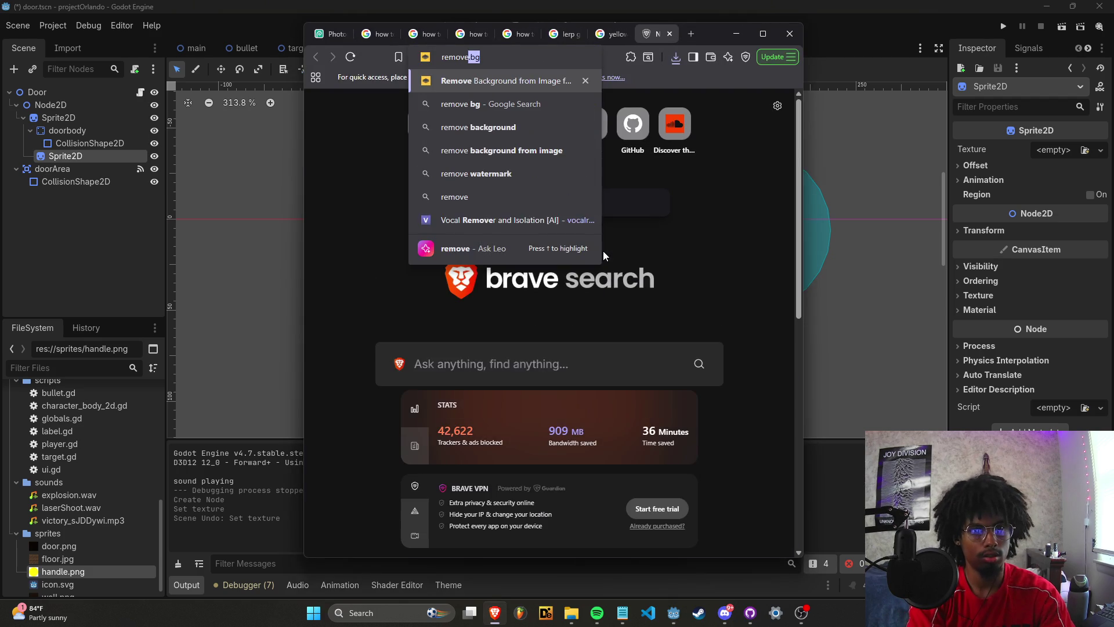
{"action": "key", "text": "Return"}
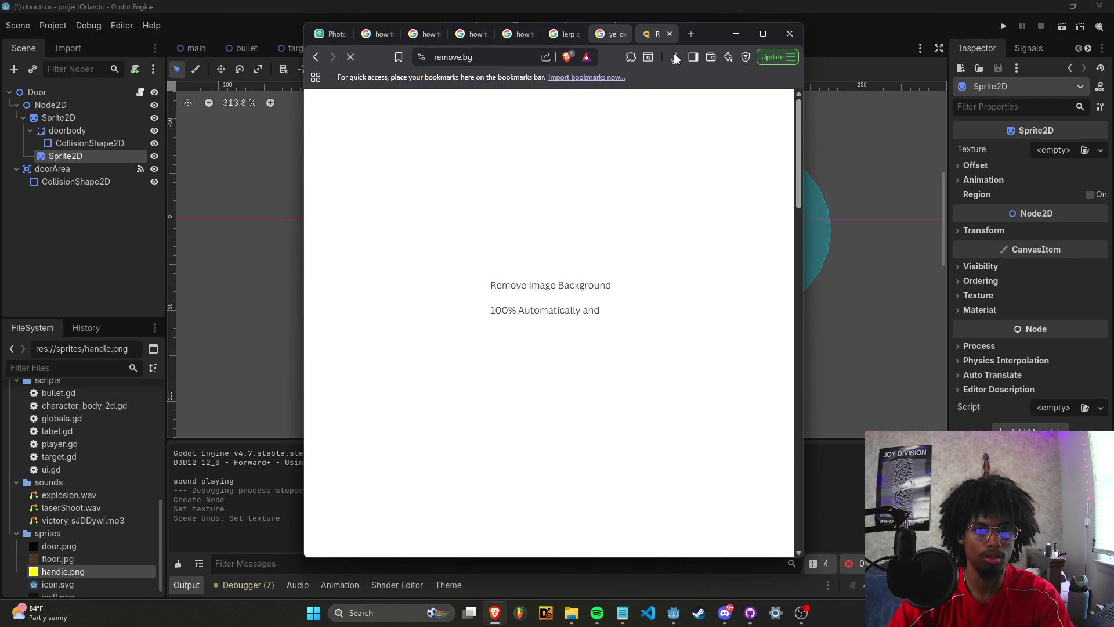
Remove handle.png's background and apply handle-removebg-preview.png as the Sprite2D texture.
{"action": "left_click", "coordinate": [676, 56]}
{"action": "left_click_drag", "start_coordinate": [608, 145], "coordinate": [578, 357]}
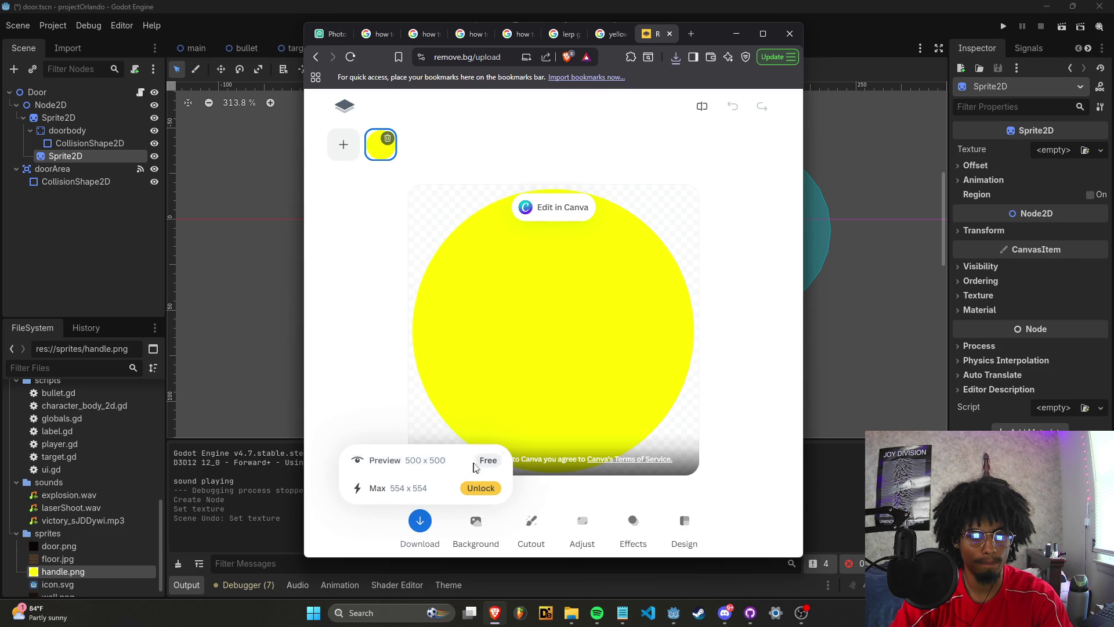
{"action": "left_click", "coordinate": [475, 467]}
{"action": "left_click", "coordinate": [898, 311]}
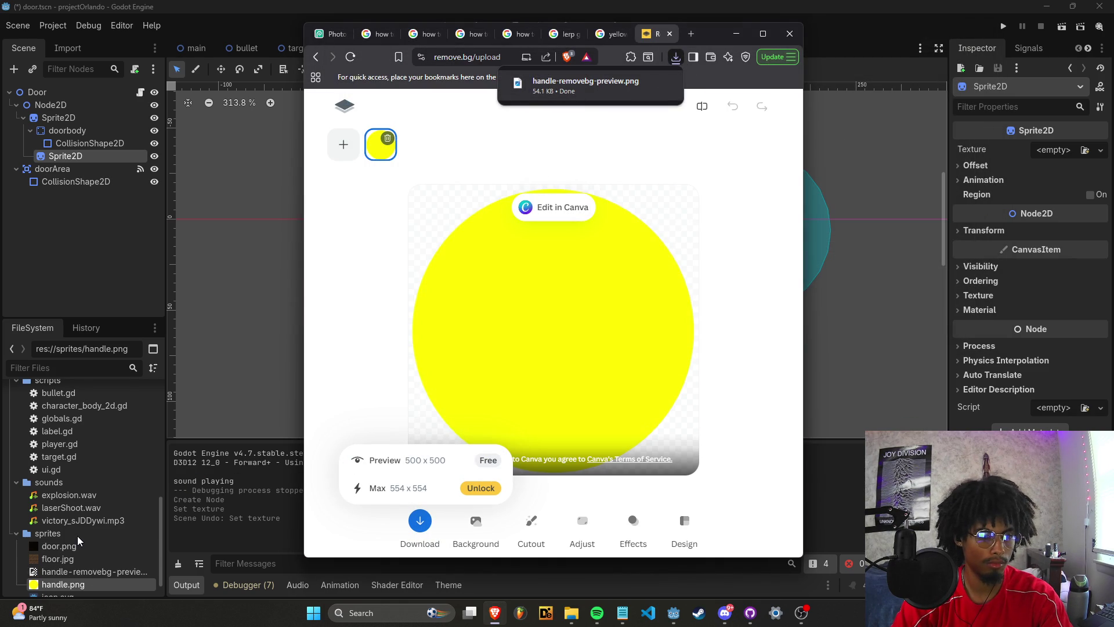
{"action": "left_click", "coordinate": [78, 535]}
{"action": "mouse_move", "coordinate": [79, 568]}
{"action": "left_mouse_down"}
{"action": "mouse_move", "coordinate": [112, 565]}
{"action": "mouse_move", "coordinate": [165, 308]}
{"action": "mouse_move", "coordinate": [1062, 172]}
{"action": "mouse_move", "coordinate": [1053, 152]}
{"action": "left_mouse_up"}
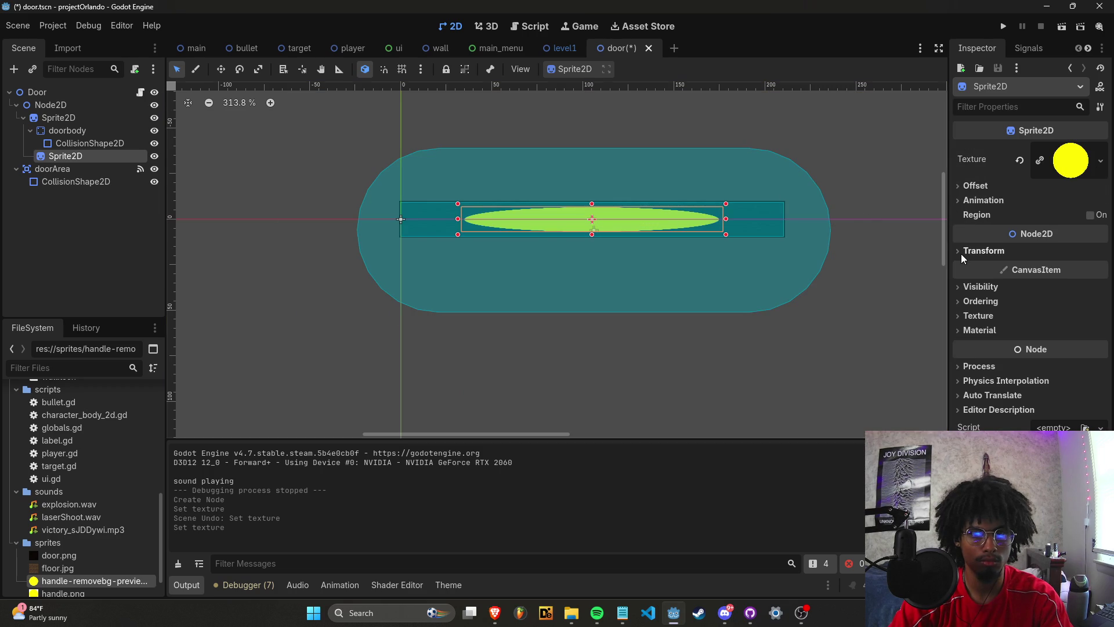
Set the handle sprite's x scale to 0.1, reposition it below the door bar, and save door.tscn.
{"action": "left_click", "coordinate": [984, 251]}
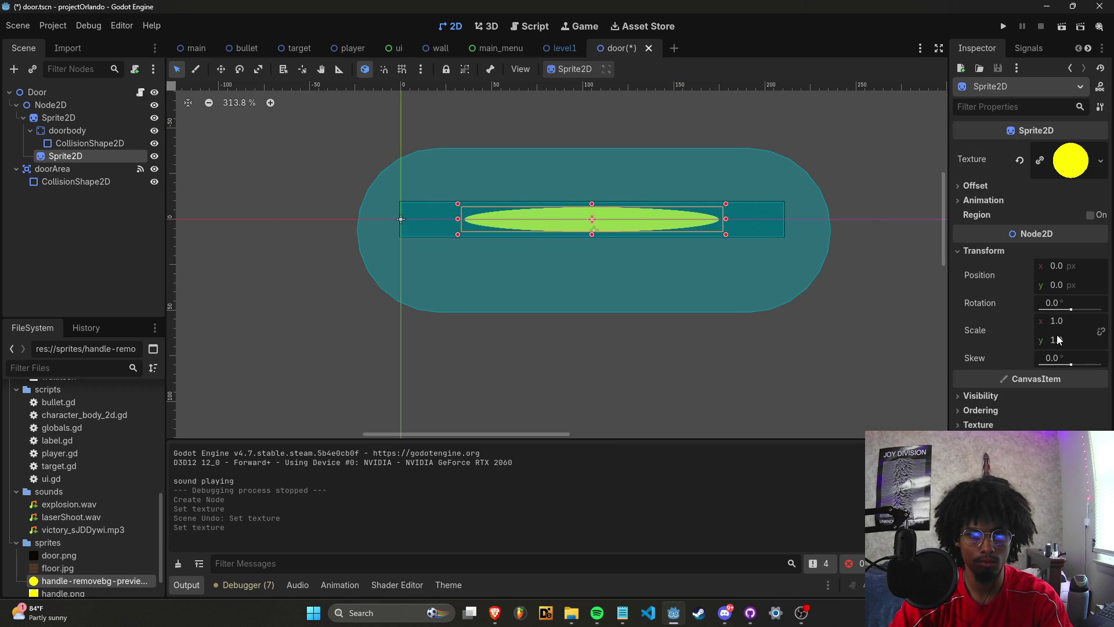
{"action": "left_click_drag", "start_coordinate": [1056, 323], "coordinate": [1080, 323]}
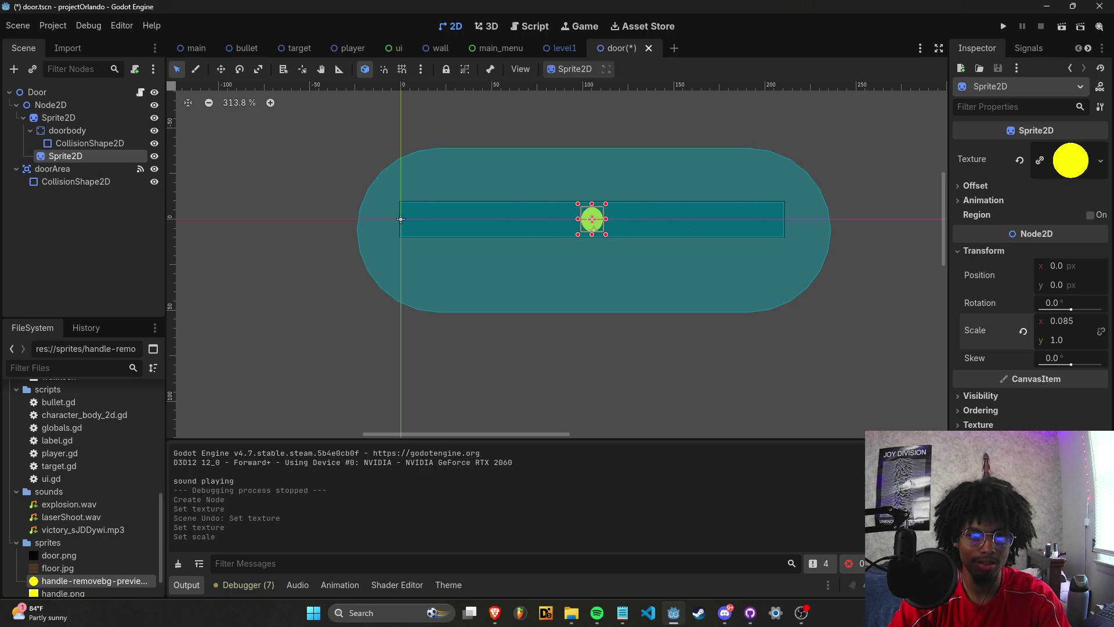
{"action": "scroll", "coordinate": [734, 268], "scroll_direction": "up", "scroll_amount": 4}
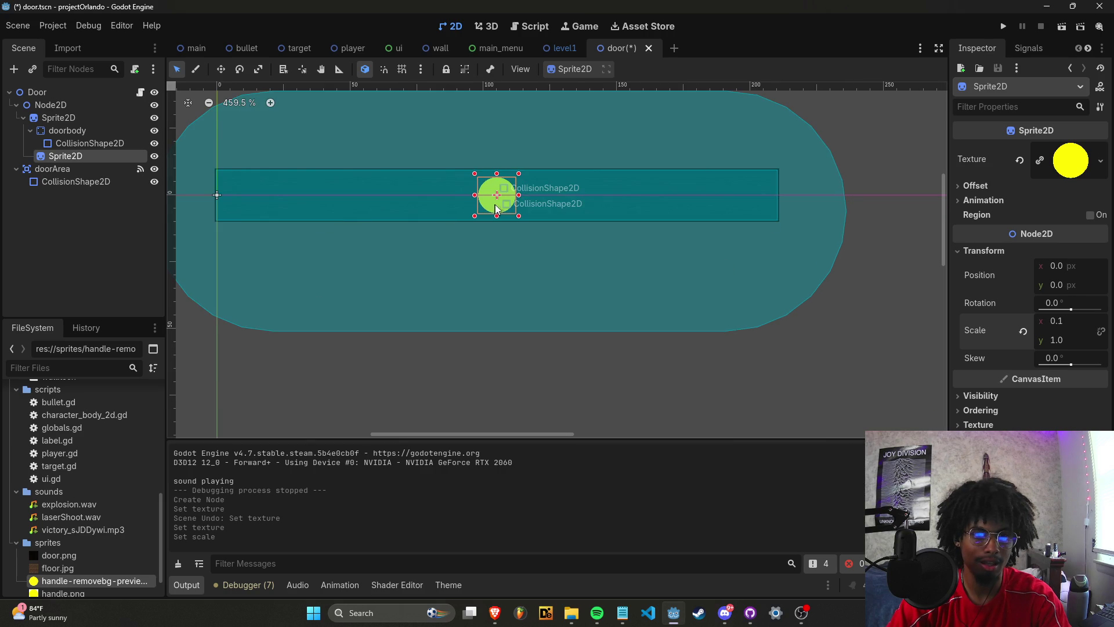
{"action": "left_click_drag", "start_coordinate": [496, 209], "coordinate": [515, 217]}
{"action": "key", "text": "ctrl+z"}
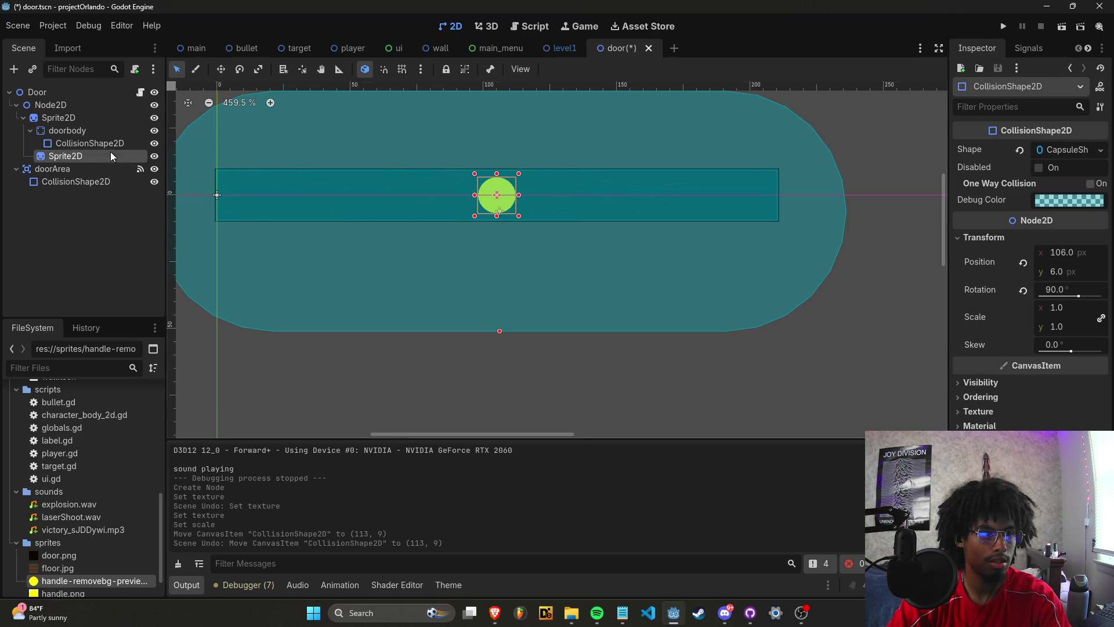
{"action": "left_click", "coordinate": [111, 153]}
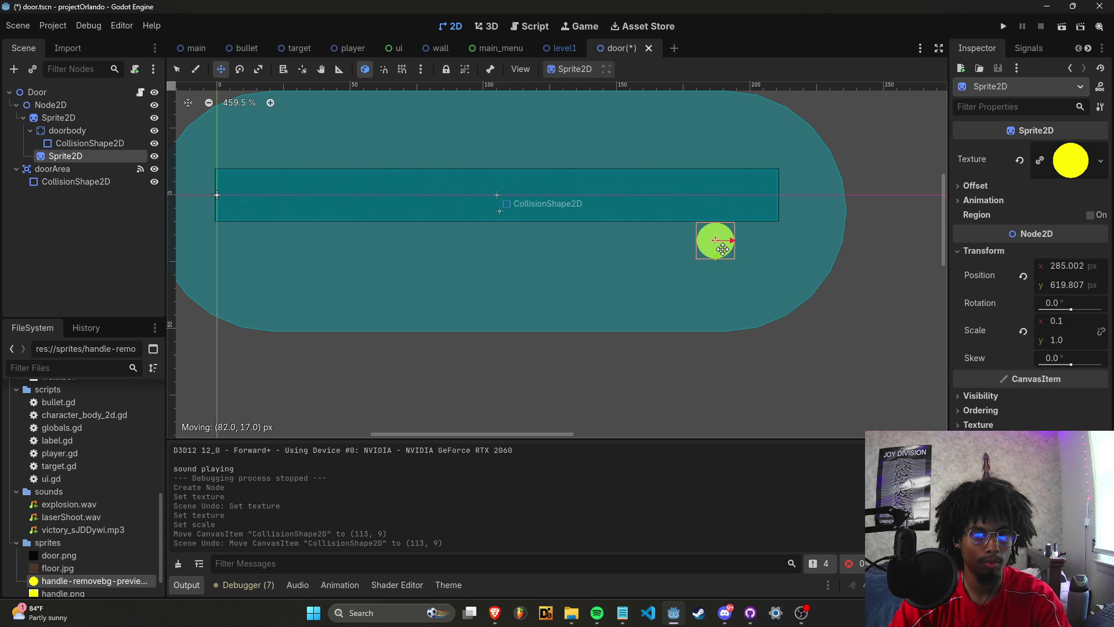
{"action": "key", "text": "ctrl+s"}
{"action": "scroll", "coordinate": [818, 278], "scroll_direction": "up", "scroll_amount": 5}
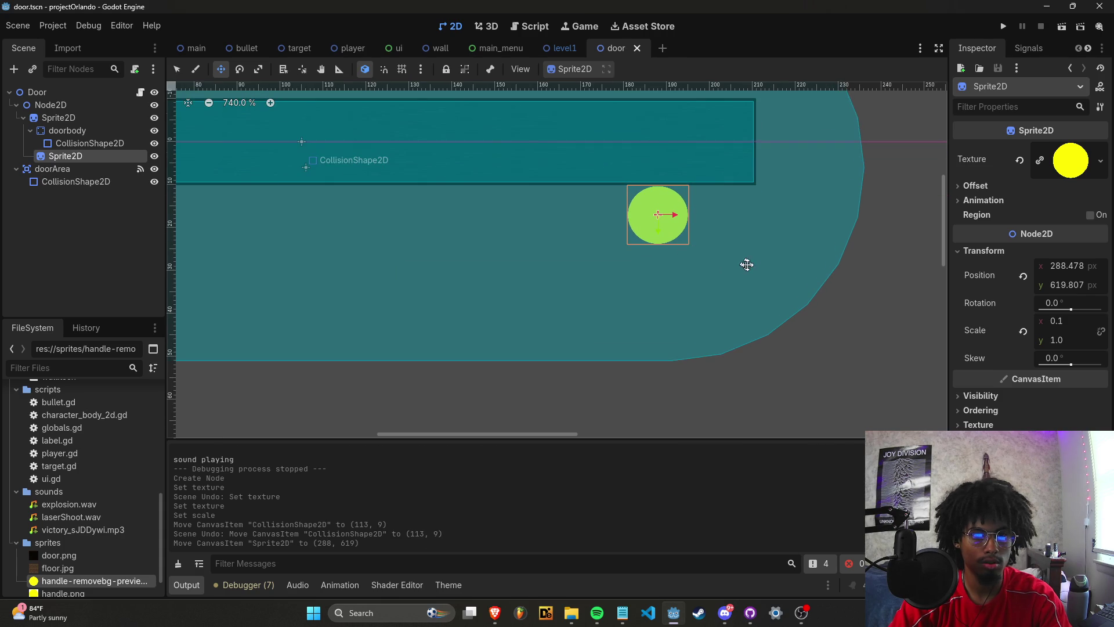
{"action": "scroll", "coordinate": [747, 265], "scroll_direction": "down", "scroll_amount": 15}
Run the game with the yellow door handles, steering with arrow keys until the timer stops green at 21.15.
{"action": "left_click", "coordinate": [1003, 27]}
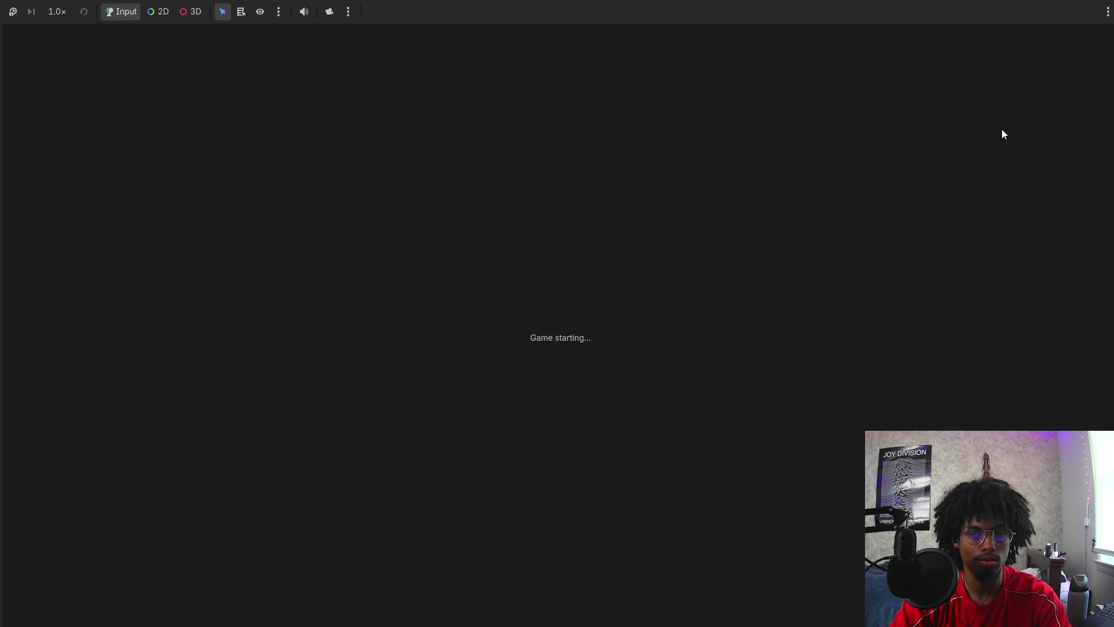
{"action": "key", "text": "Right"}
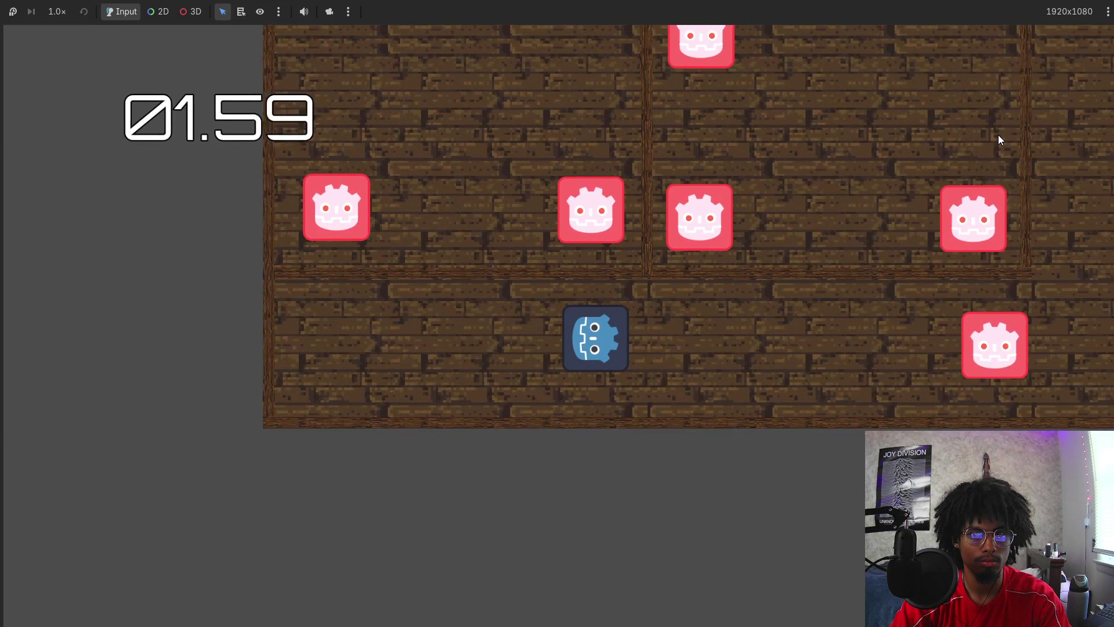
{"action": "key", "text": "Up"}
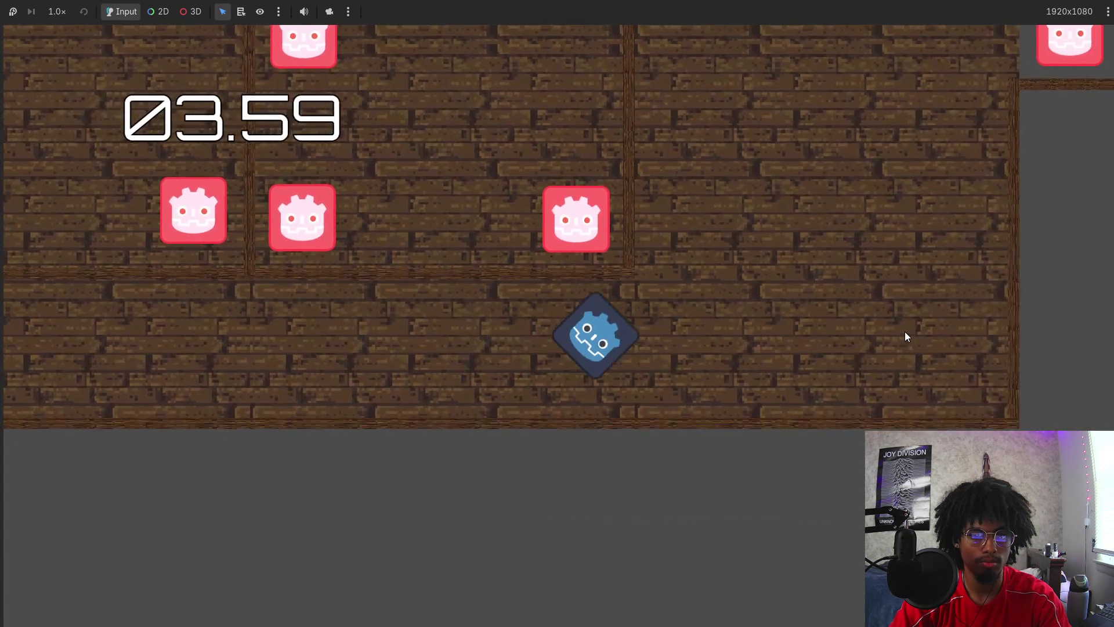
{"action": "key", "text": "Up"}
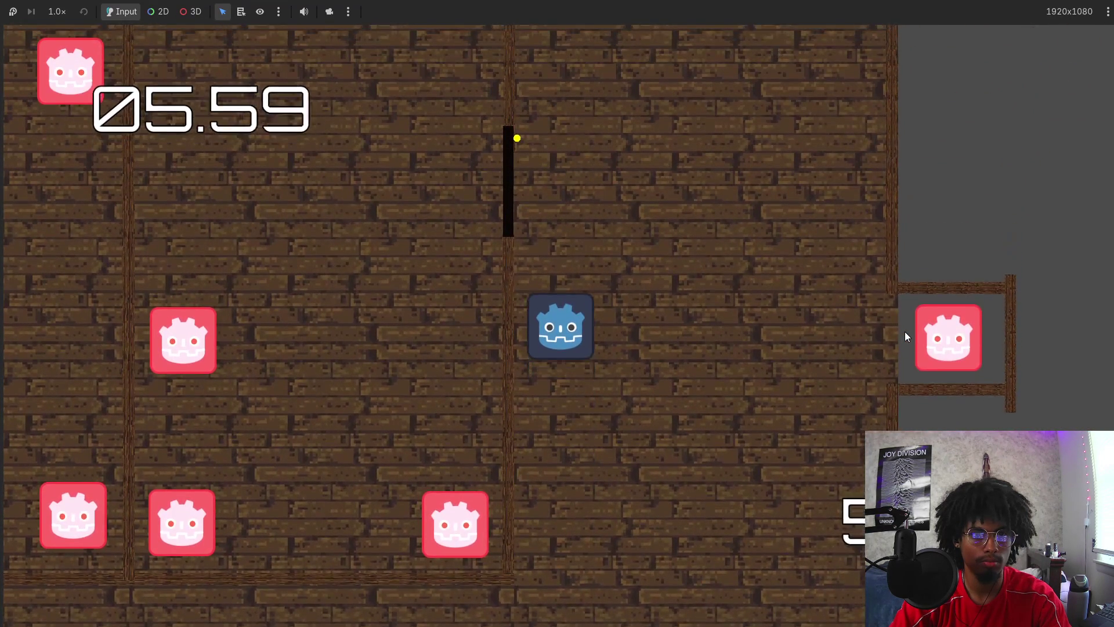
{"action": "key", "text": "Left"}
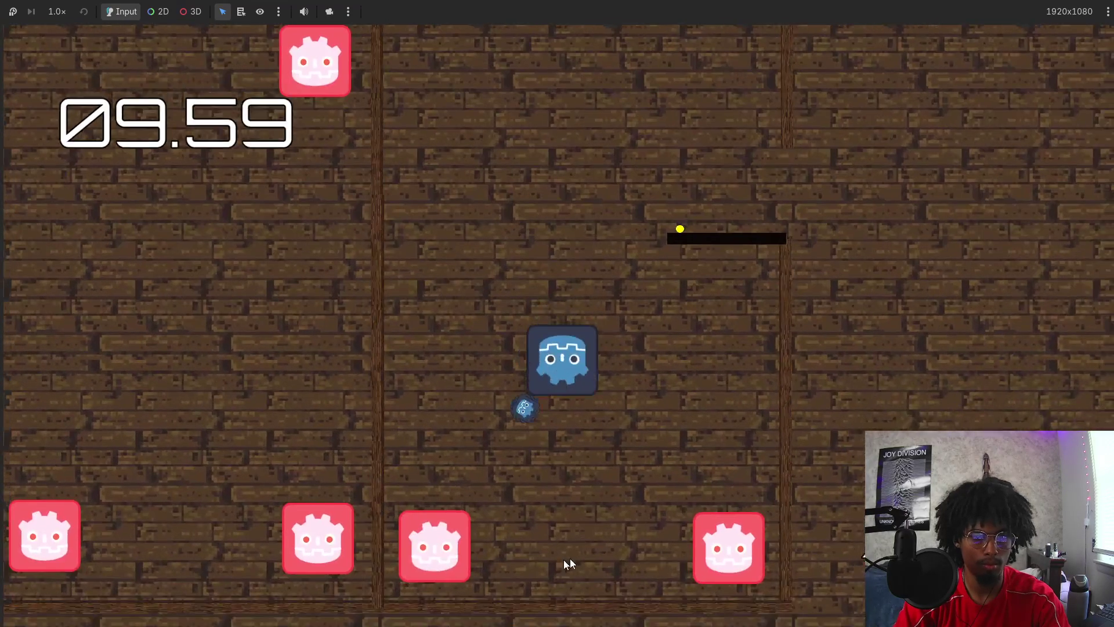
{"action": "key", "text": "Right"}
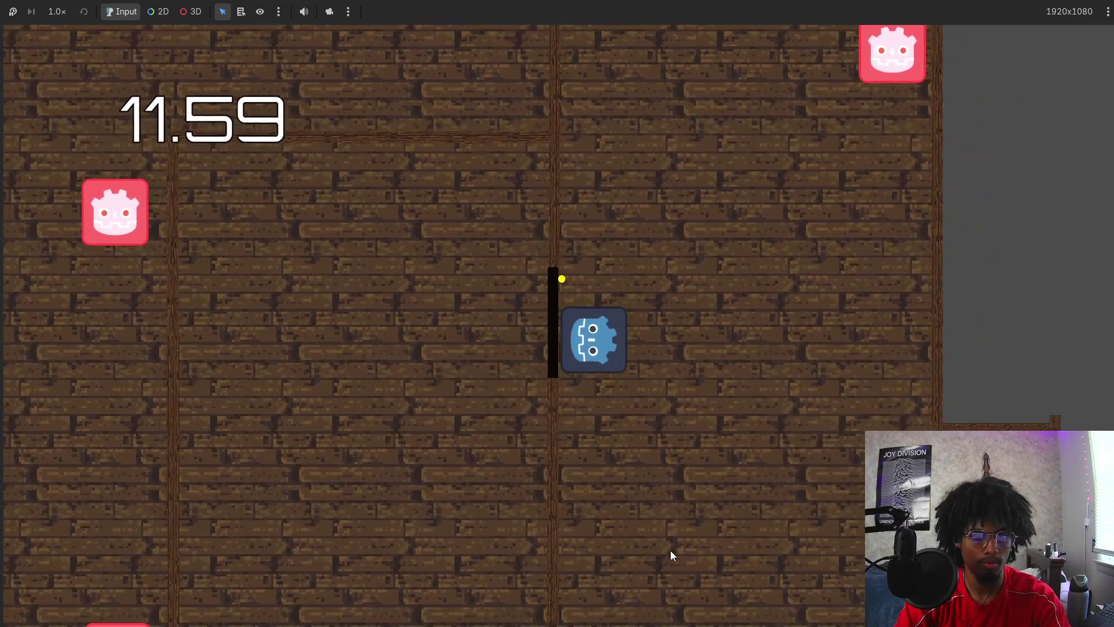
{"action": "key", "text": "Up"}
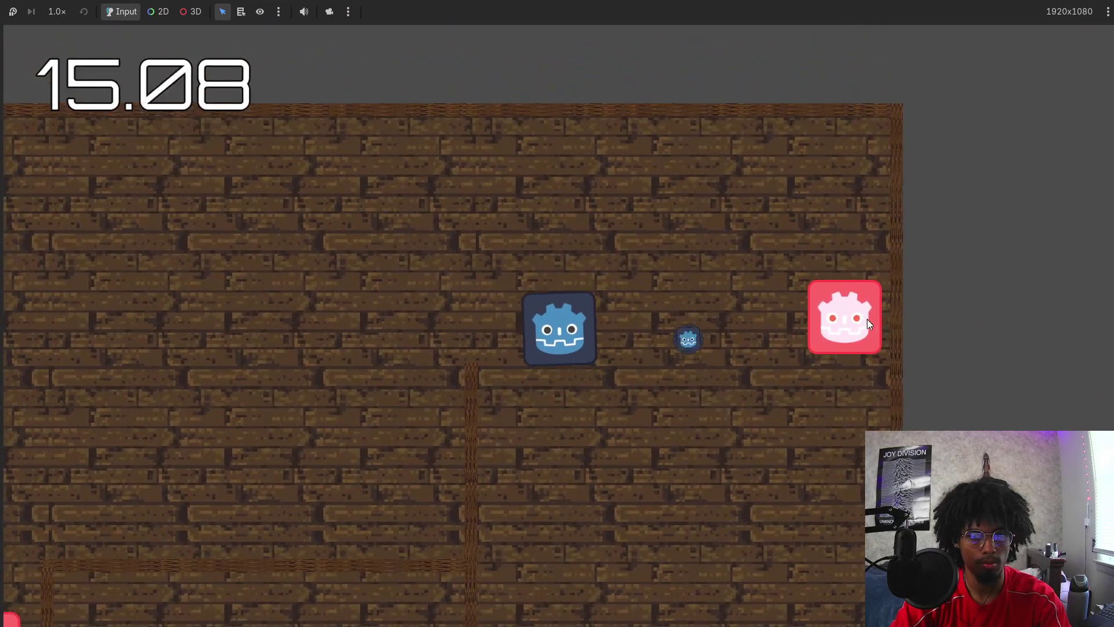
{"action": "key", "text": "Left"}
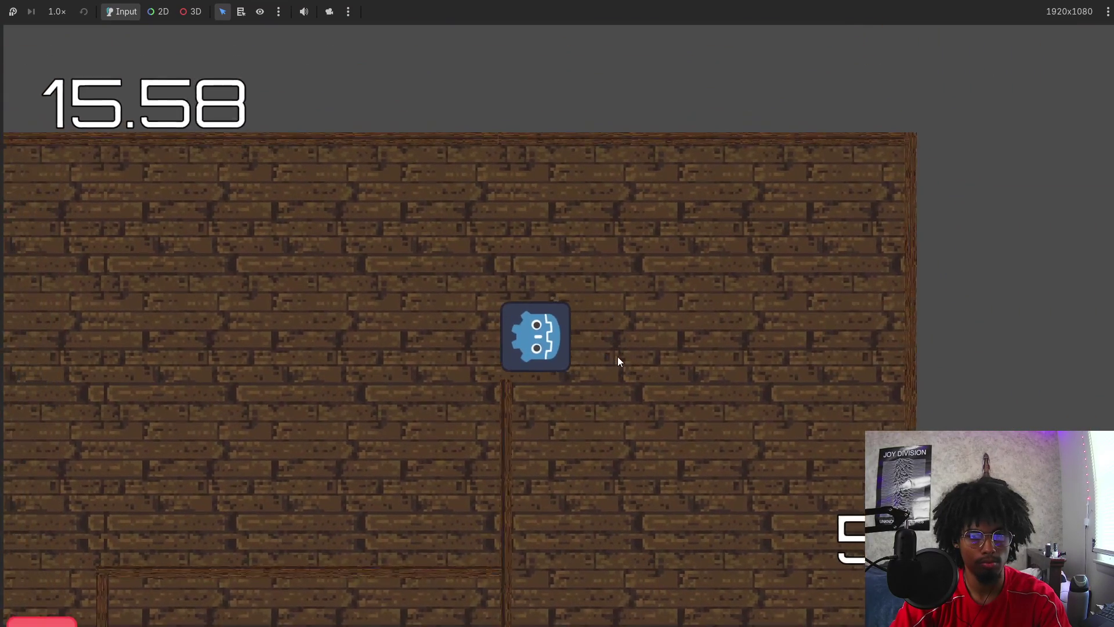
{"action": "key", "text": "Down"}
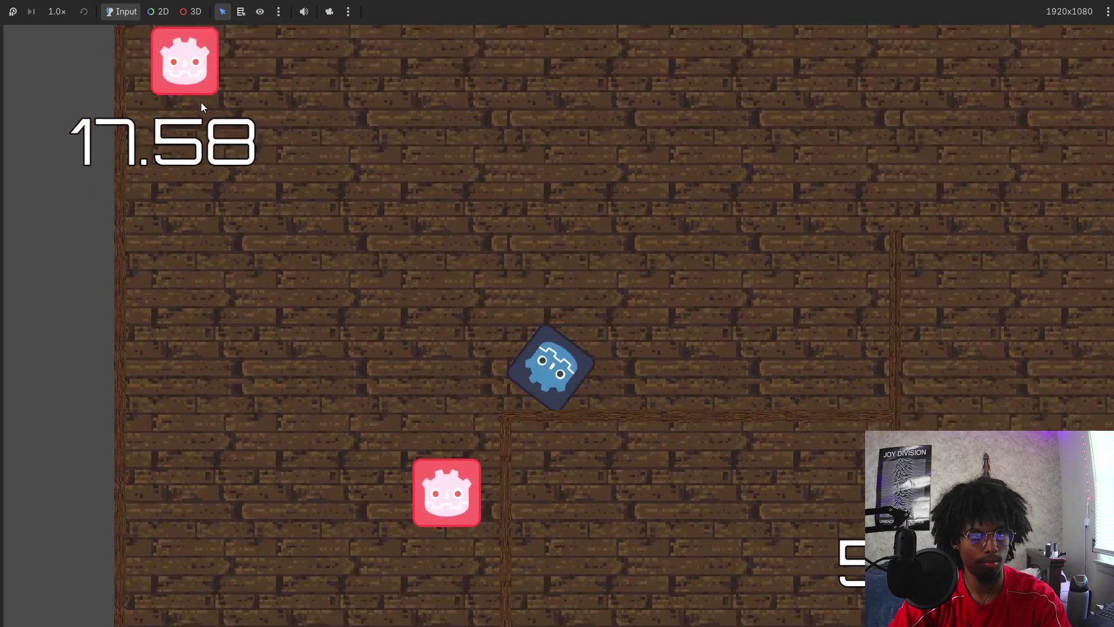
{"action": "key", "text": "Left"}
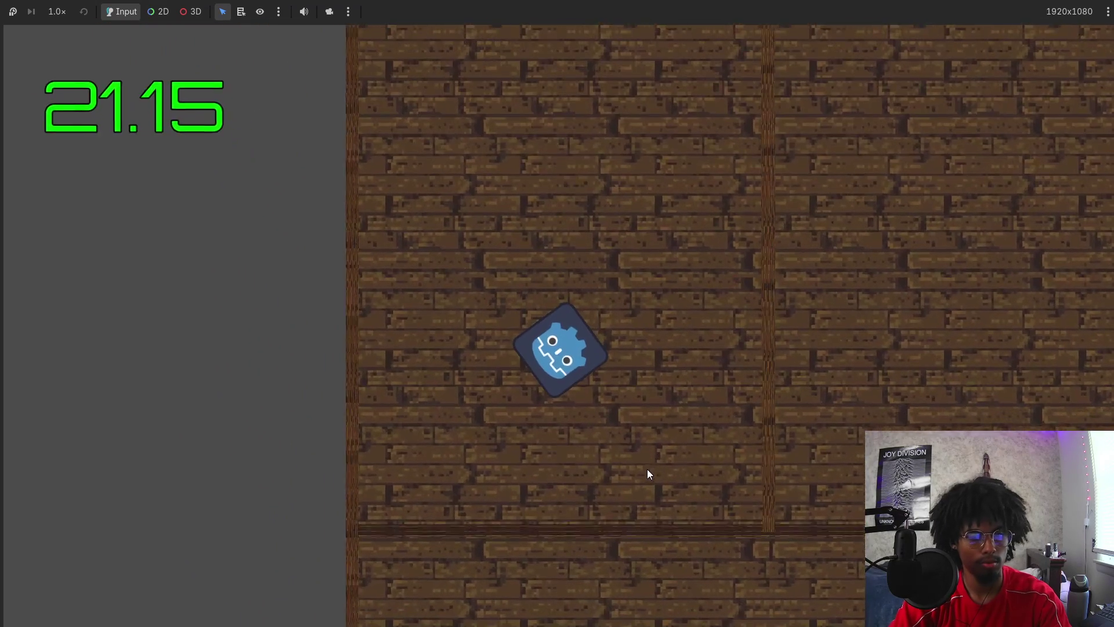
{"action": "key", "text": "F8"}
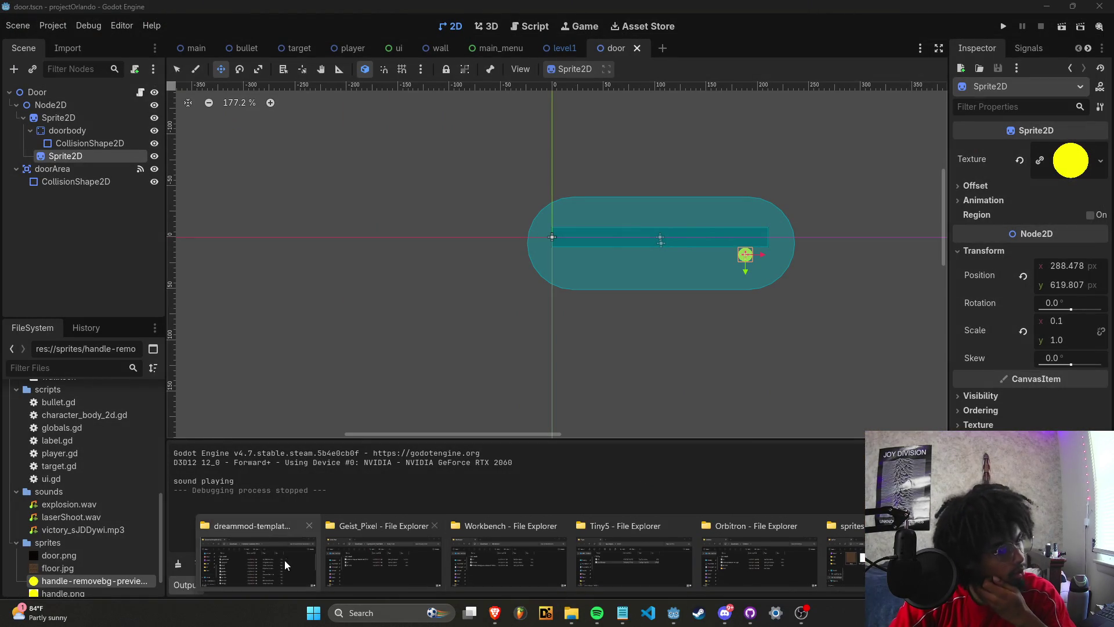
Visit File Explorer, then return to Godot showing the main_menu scene and bullet.gd.
{"action": "left_click", "coordinate": [285, 559]}
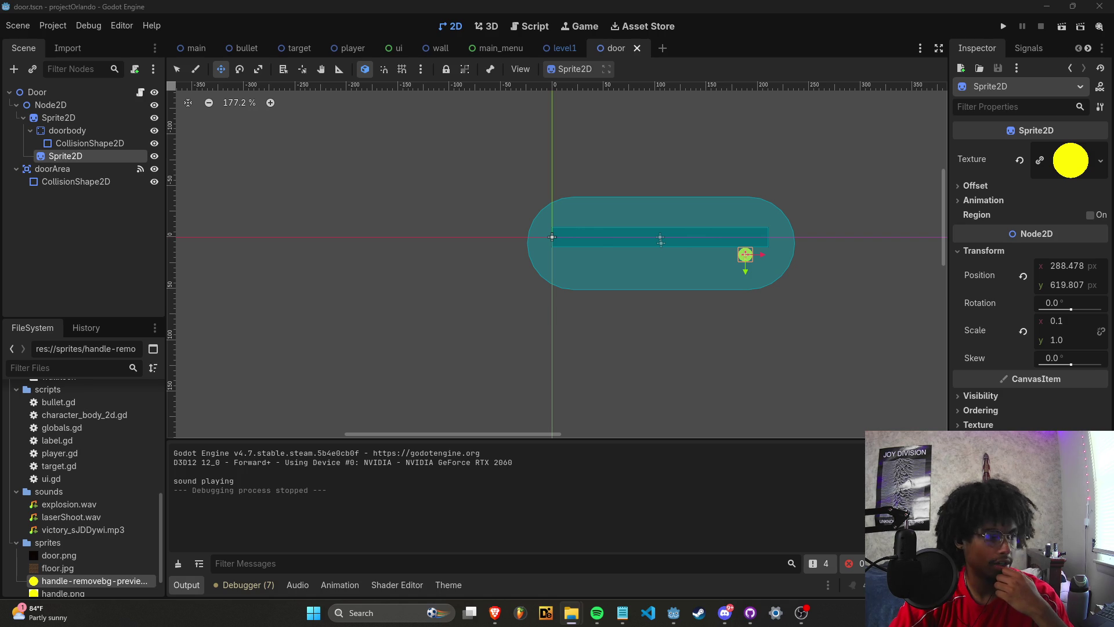
{"action": "left_click", "coordinate": [604, 211]}
{"action": "scroll", "coordinate": [759, 286], "scroll_direction": "up", "scroll_amount": 5}
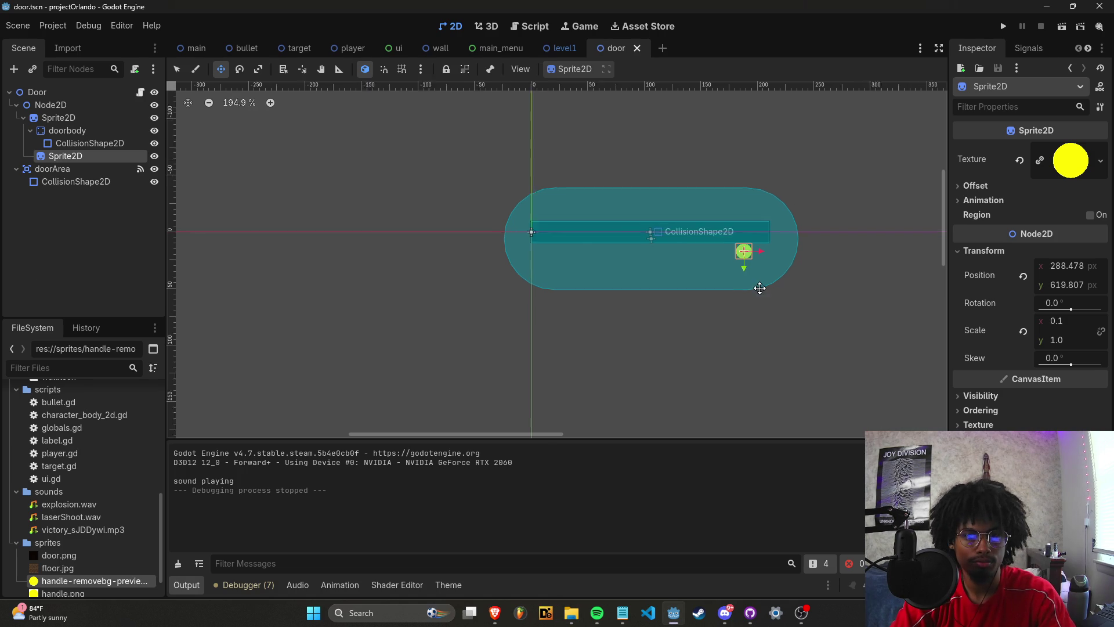
{"action": "scroll", "coordinate": [807, 265], "scroll_direction": "down", "scroll_amount": 2}
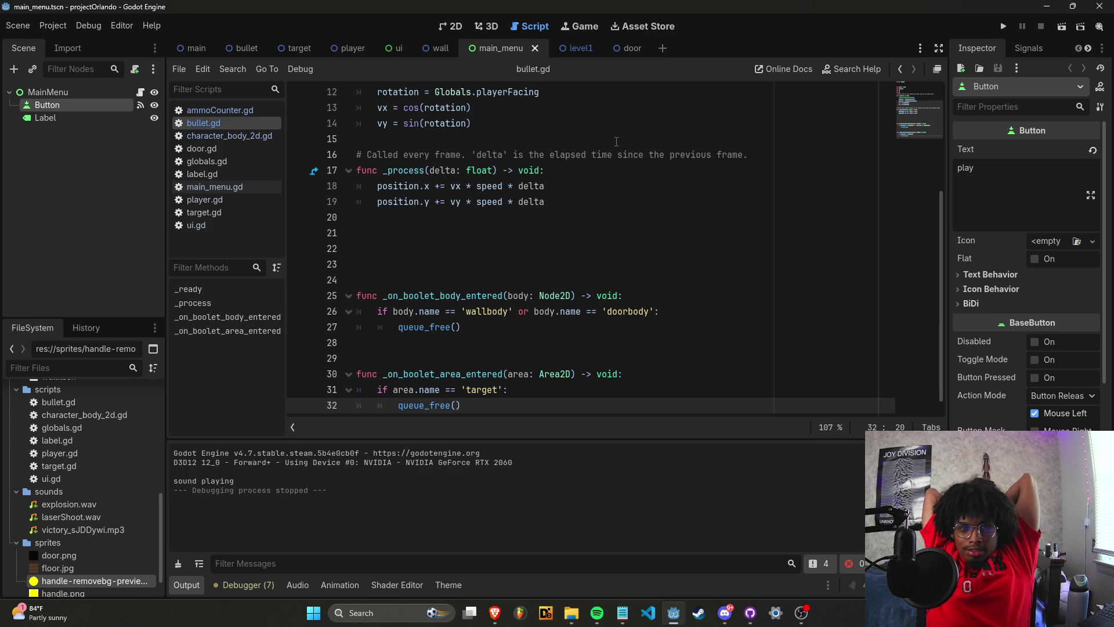
Open ammoCounter.gd in the ui scene and add a new indented line 12 in _process.
{"action": "left_click", "coordinate": [400, 49]}
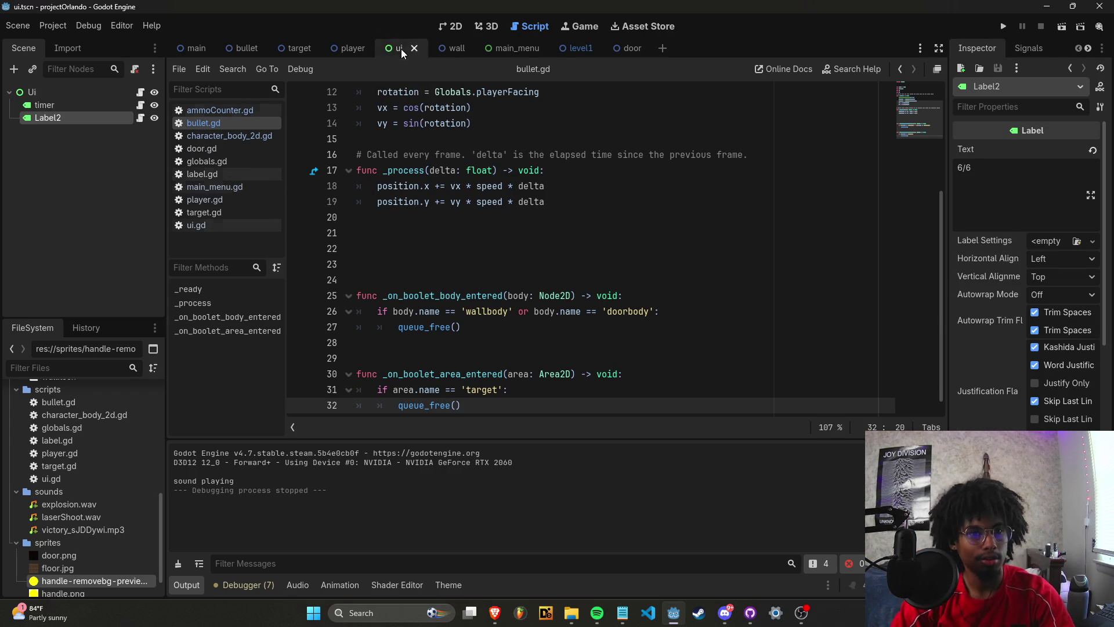
{"action": "left_click", "coordinate": [450, 26]}
{"action": "left_click", "coordinate": [529, 26]}
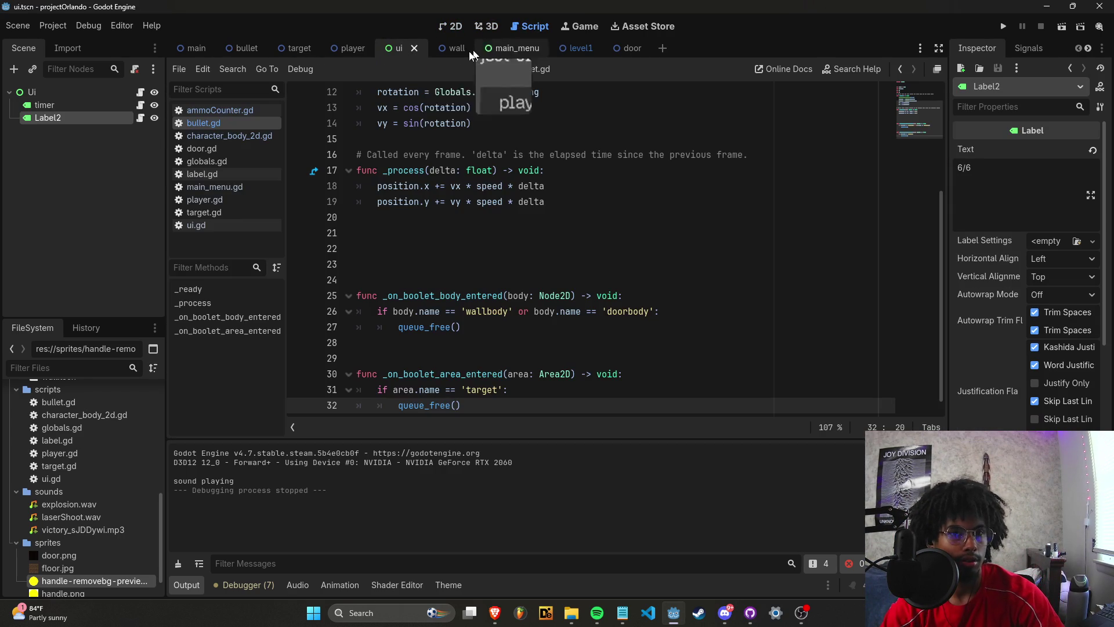
{"action": "left_click", "coordinate": [238, 224]}
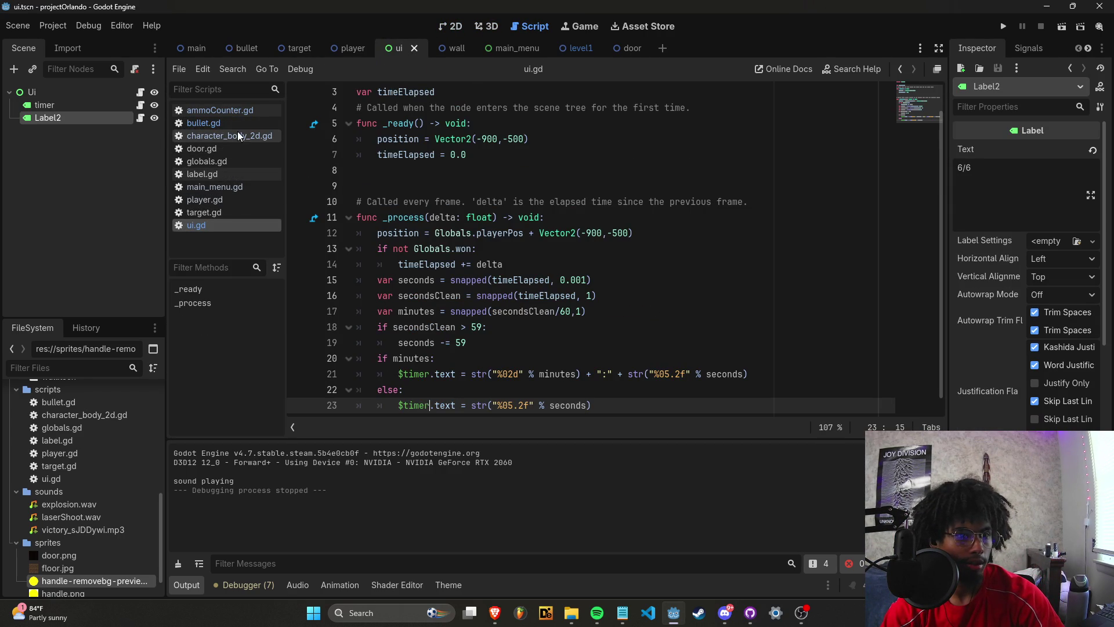
{"action": "left_click", "coordinate": [220, 111]}
{"action": "left_click", "coordinate": [537, 287]}
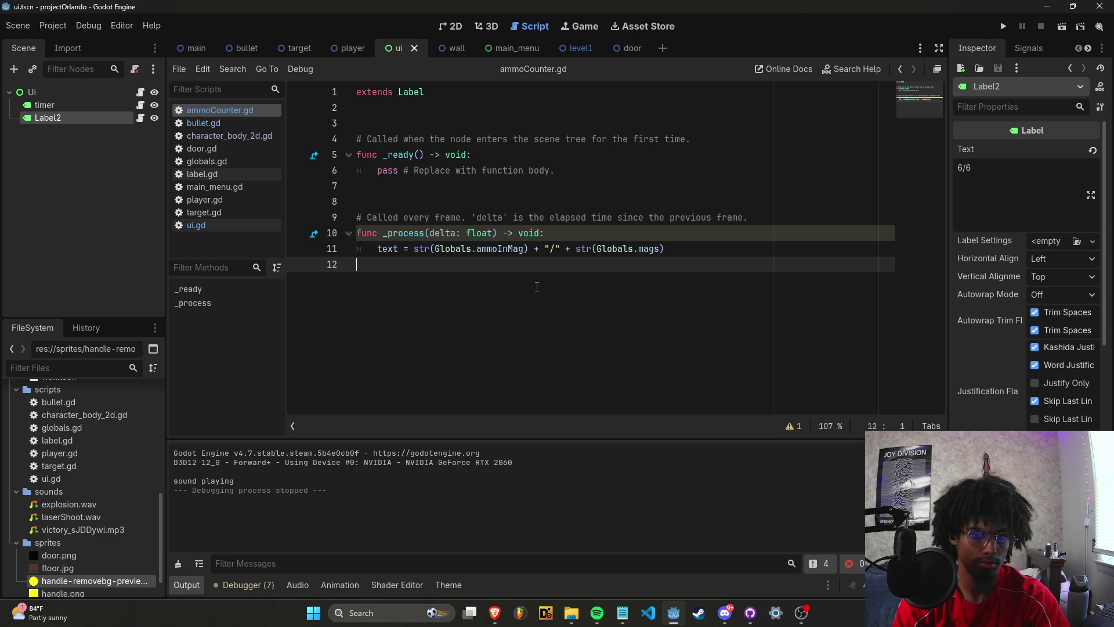
{"action": "key", "text": "BackSpace"}
{"action": "key", "text": "Return"}
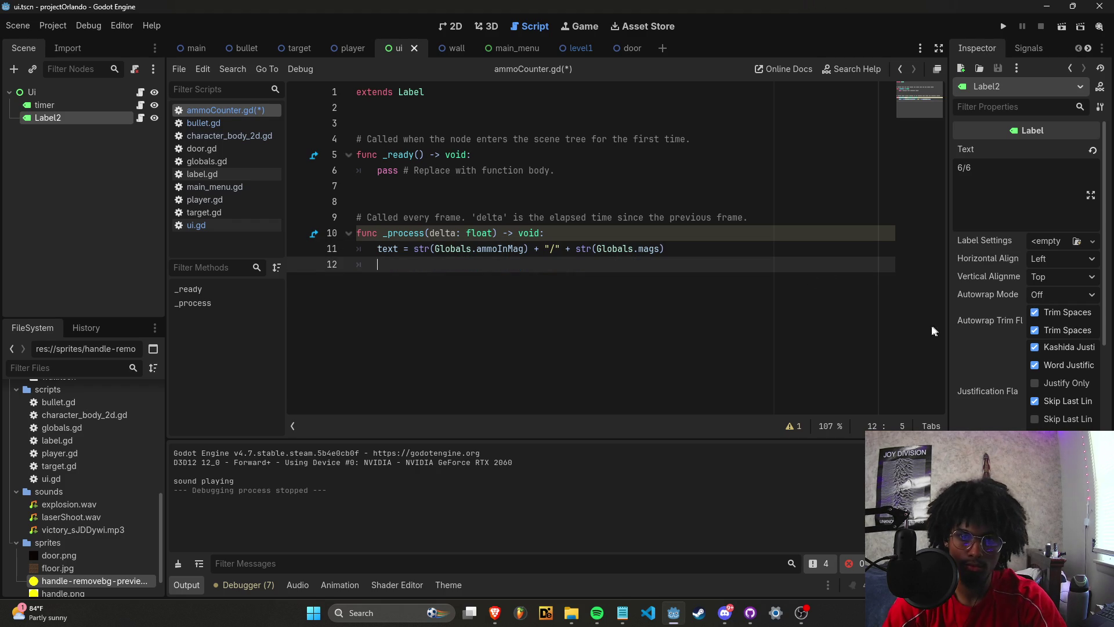
{"action": "scroll", "coordinate": [1001, 358], "scroll_direction": "down", "scroll_amount": 5}
Enable Label2's Font Color theme override and start typing 'font_co' on line 12.
{"action": "left_click", "coordinate": [977, 401]}
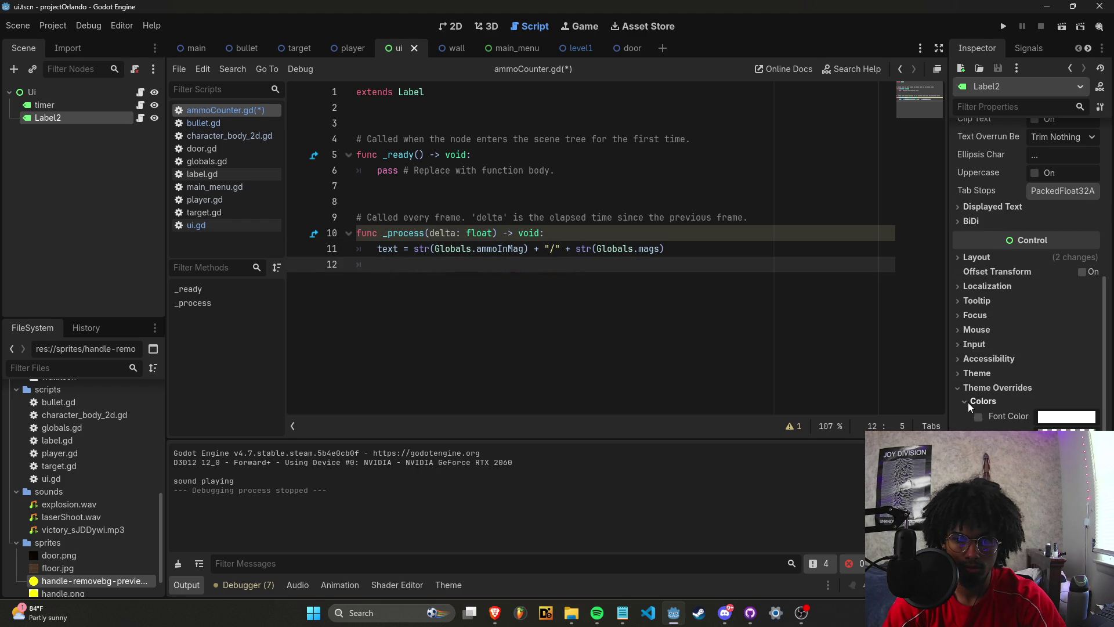
{"action": "left_click", "coordinate": [615, 273]}
{"action": "type", "text": "font_co"}
Erase the font colour text and turn off Label2's Font Color override.
{"action": "key", "text": "BackSpace"}
{"action": "key", "text": "BackSpace"}
{"action": "key", "text": "BackSpace"}
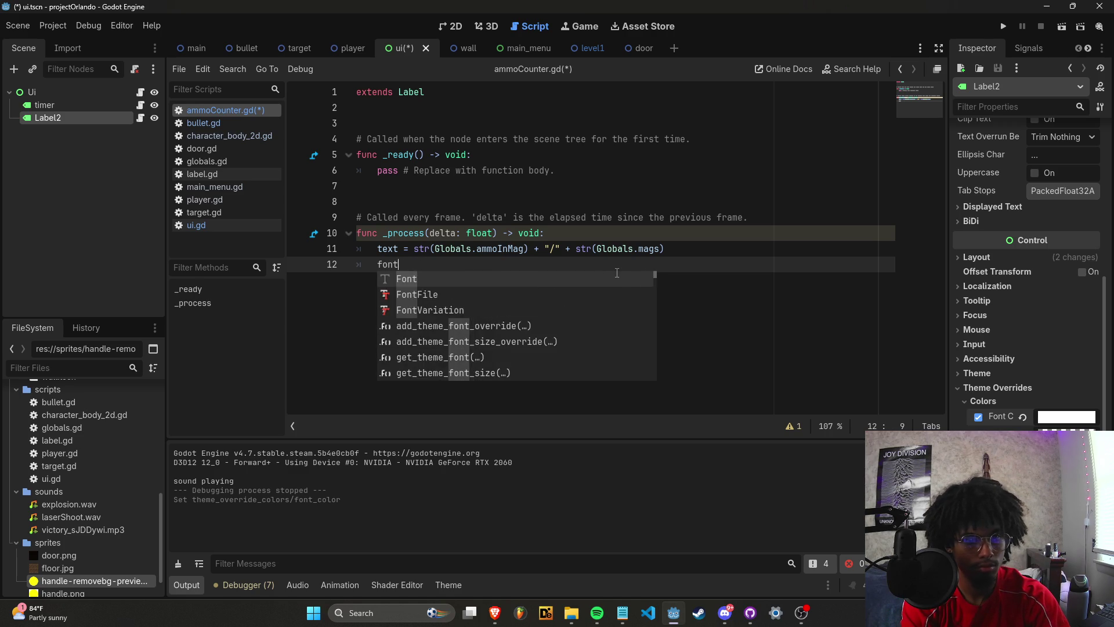
{"action": "type", "text": "Font"}
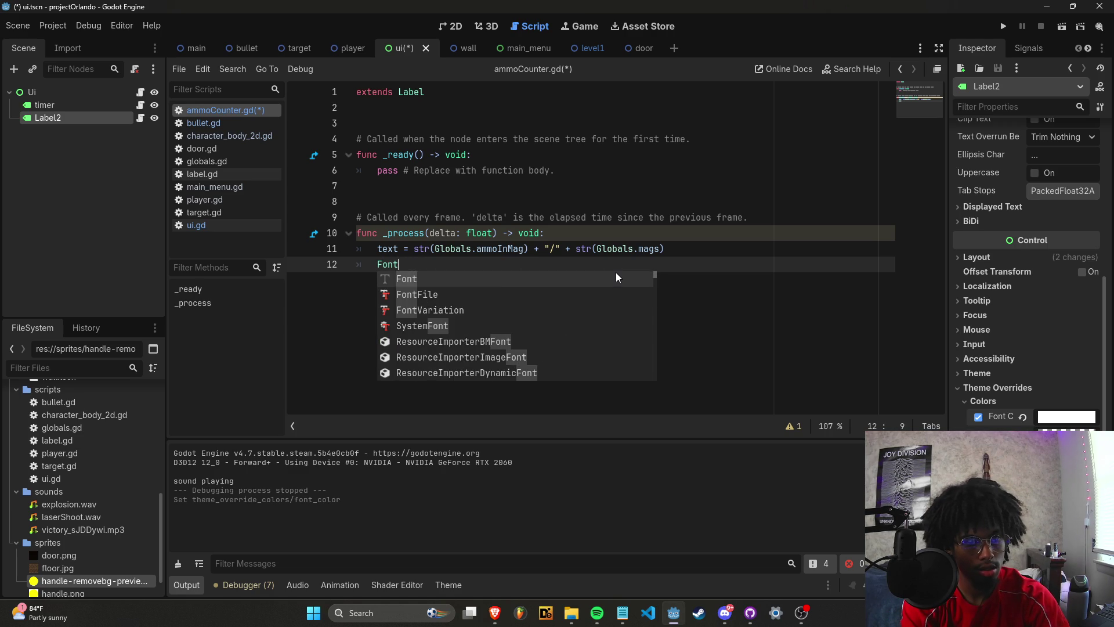
{"action": "type", "text": "_Col"}
{"action": "key", "text": "BackSpace"}
{"action": "key", "text": "BackSpace"}
{"action": "key", "text": "BackSpace"}
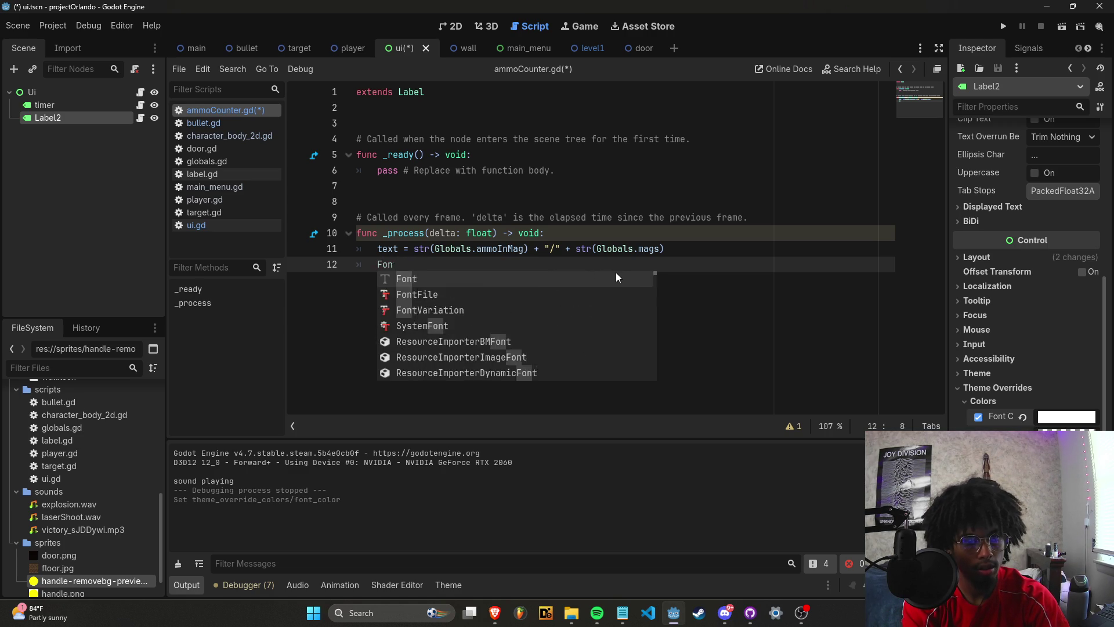
{"action": "left_click", "coordinate": [978, 417]}
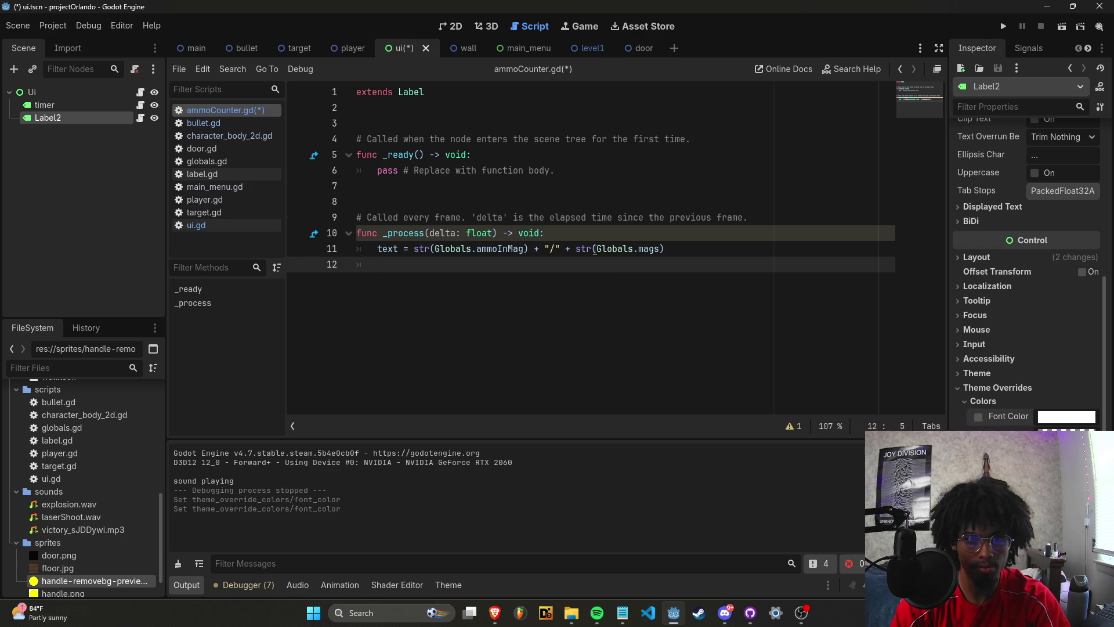
{"action": "left_click", "coordinate": [598, 267]}
Start line 12 as modulate = lerp(Color(...)) with a white start colour.
{"action": "type", "text": "mod"}
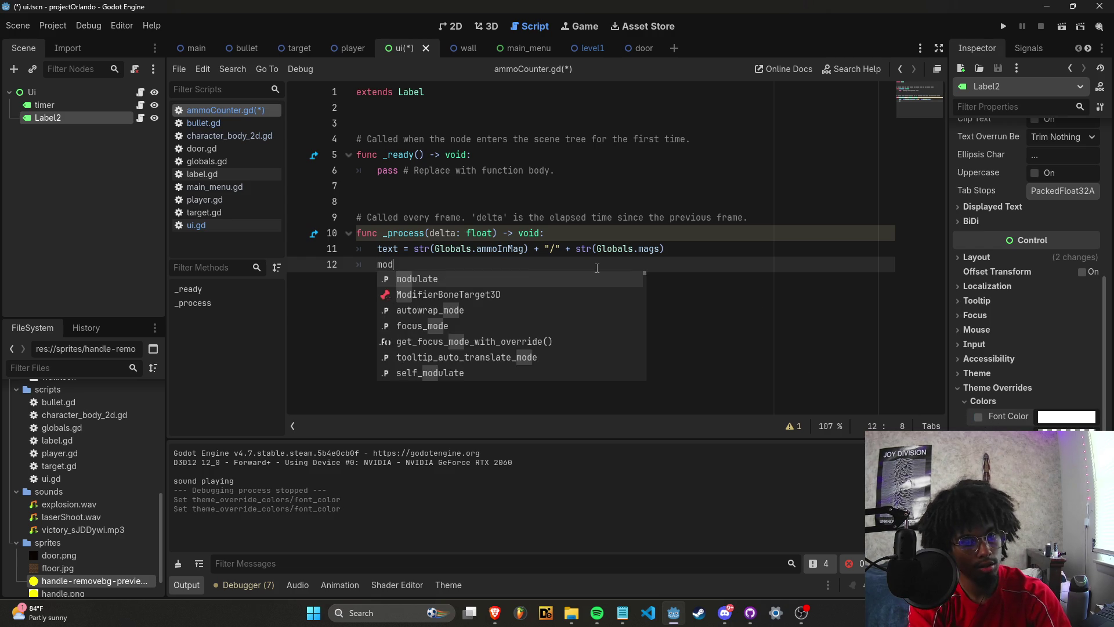
{"action": "type", "text": "ula"}
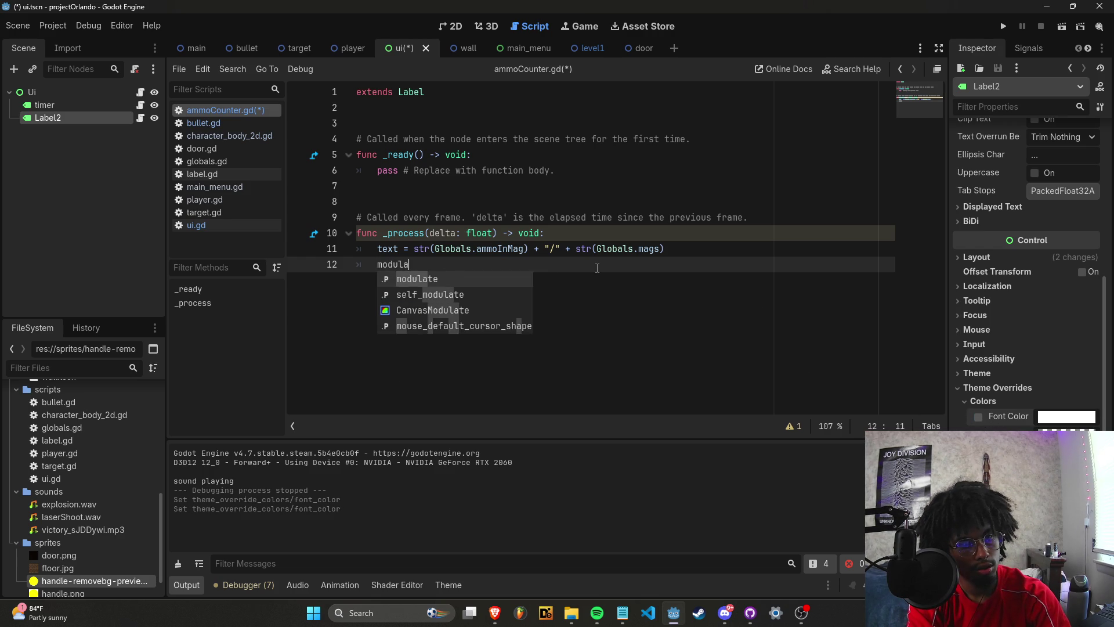
{"action": "type", "text": "te("}
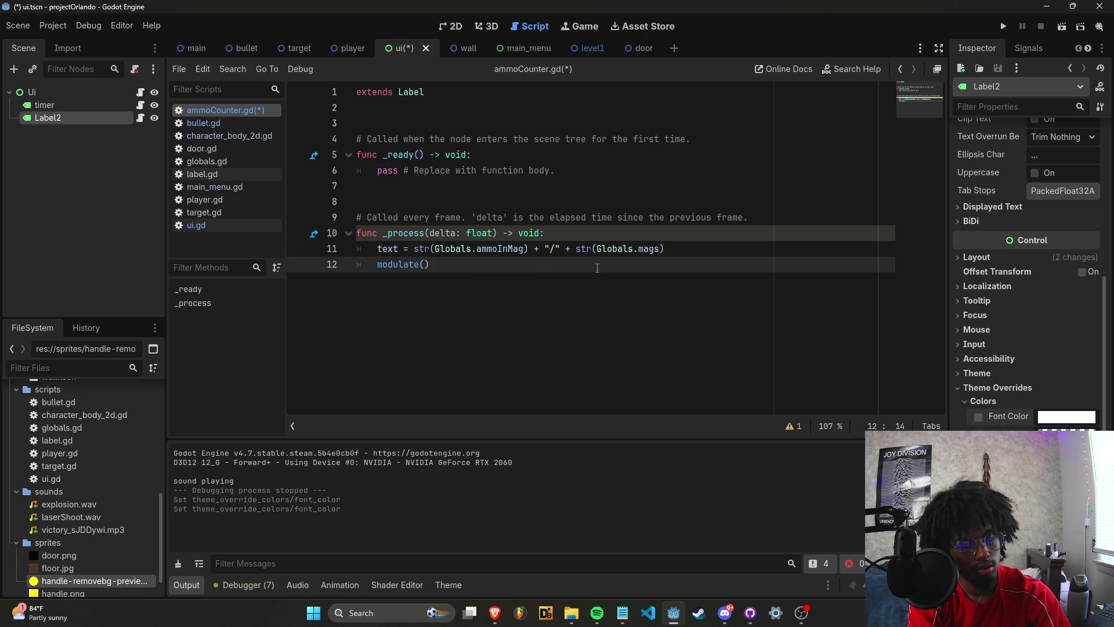
{"action": "key", "text": "Home"}
{"action": "key", "text": "BackSpace"}
{"action": "key", "text": "BackSpace"}
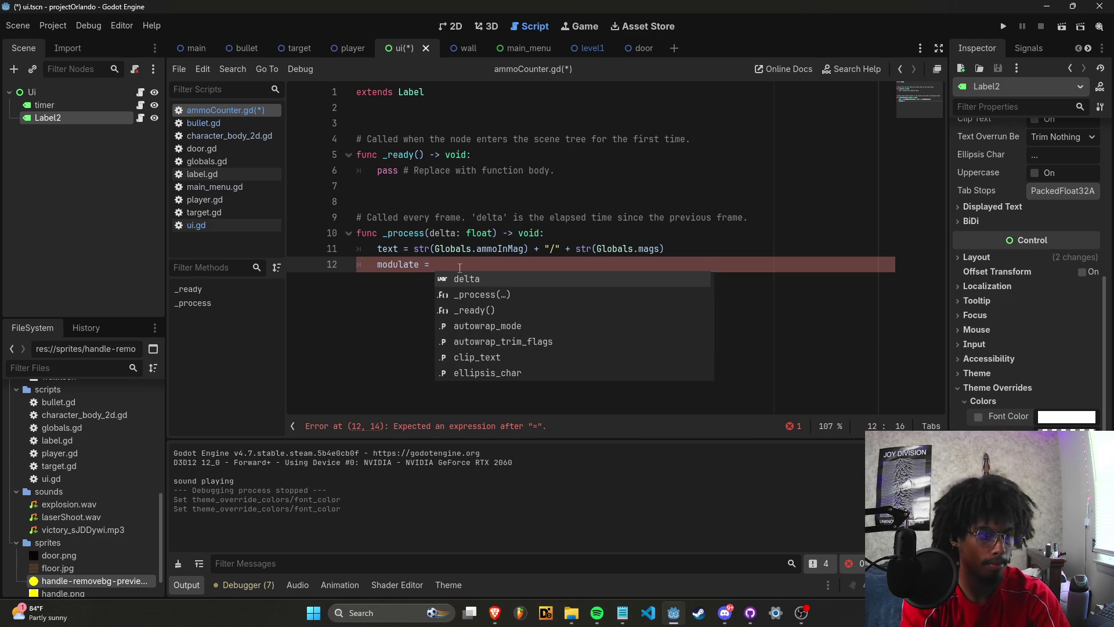
{"action": "type", "text": "lerp("}
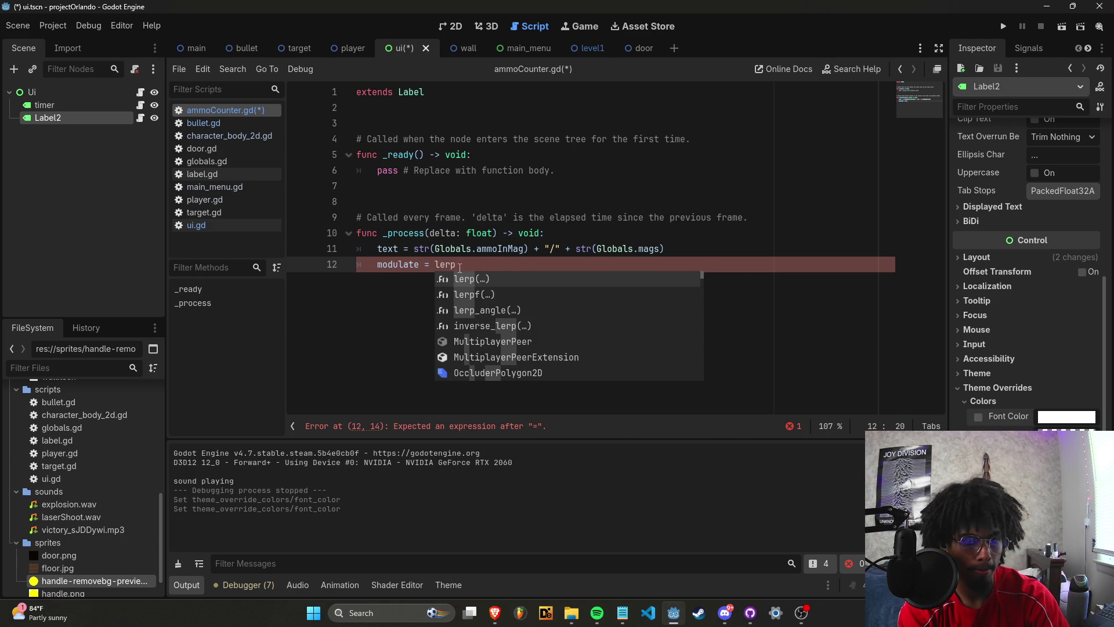
{"action": "left_click", "coordinate": [459, 264]}
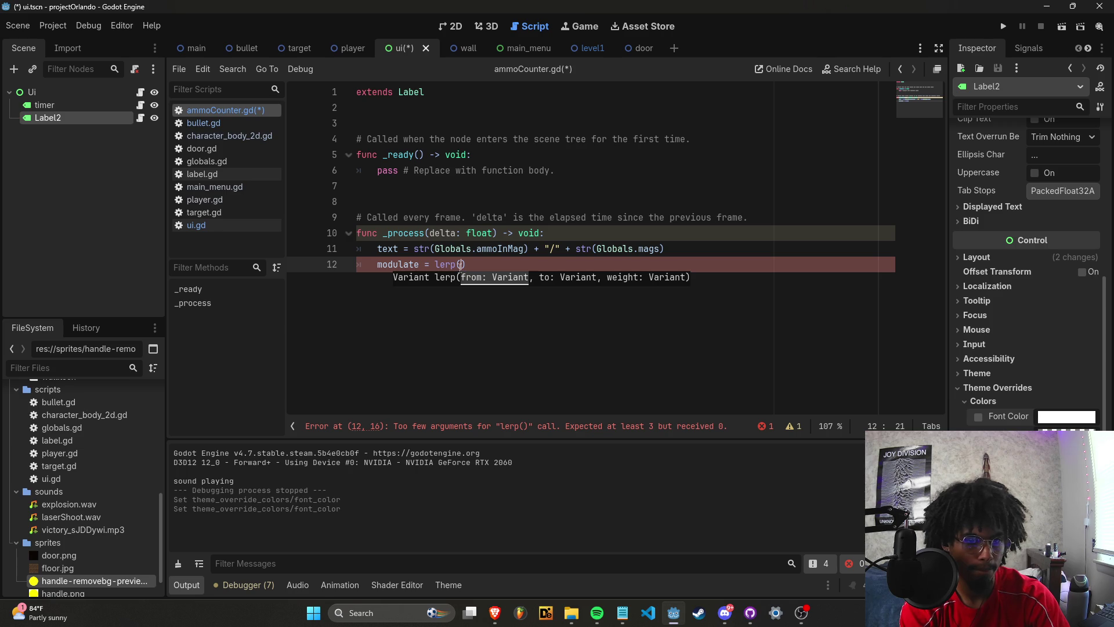
{"action": "type", "text": "Color"}
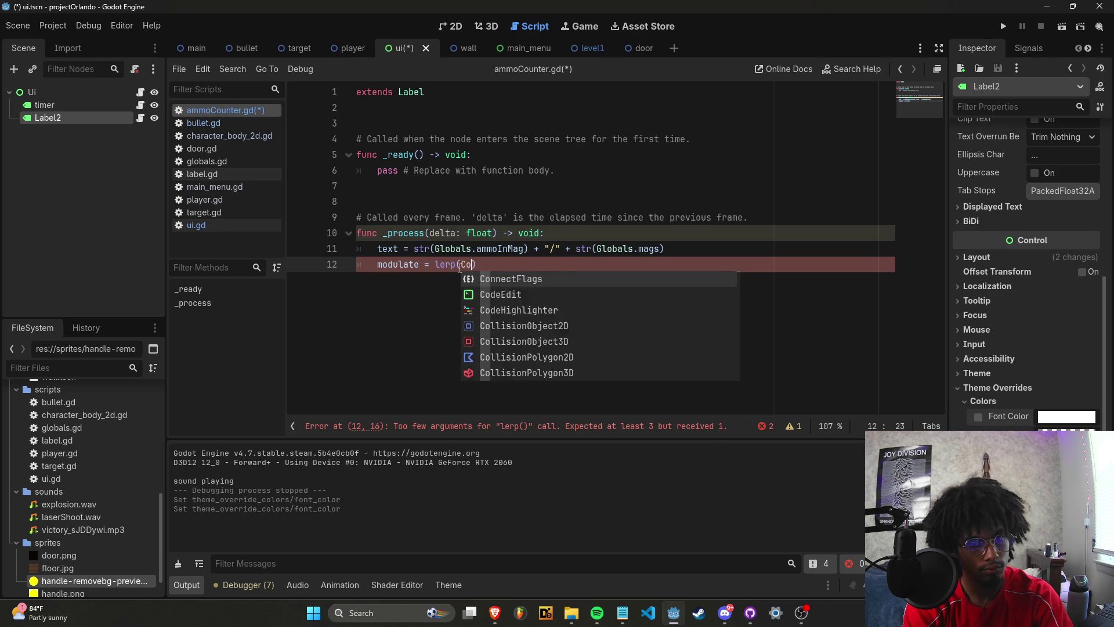
{"action": "type", "text": "(Whi"}
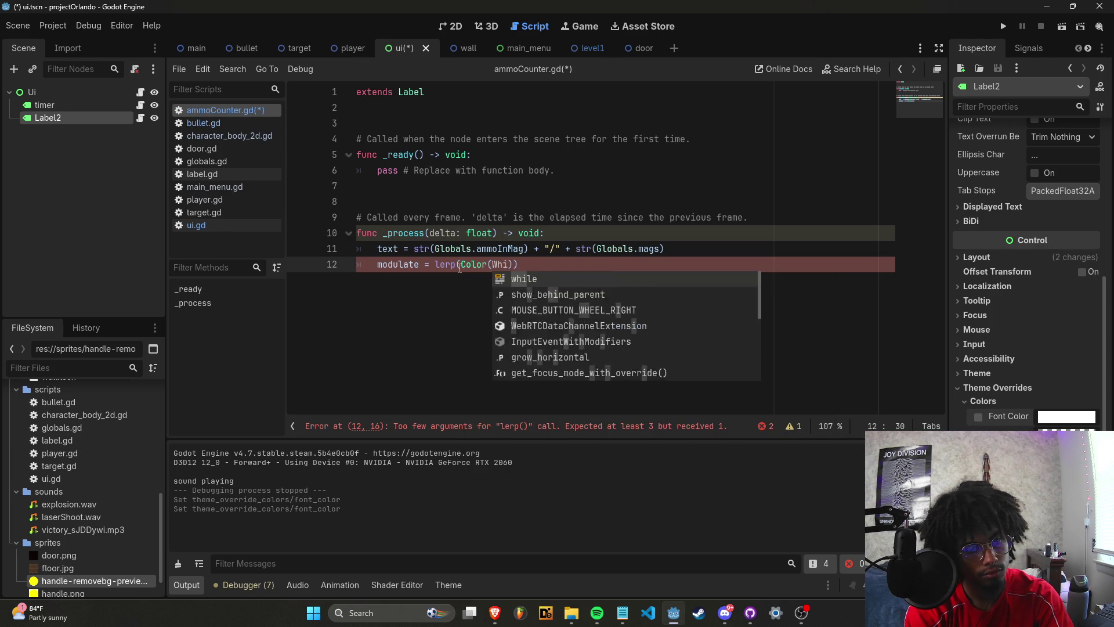
{"action": "key", "text": "BackSpace"}
Set the lerp's first colour to white Color(1.0, 1.0, 1.0, 1.0) via the picker.
{"action": "left_click", "coordinate": [467, 264]}
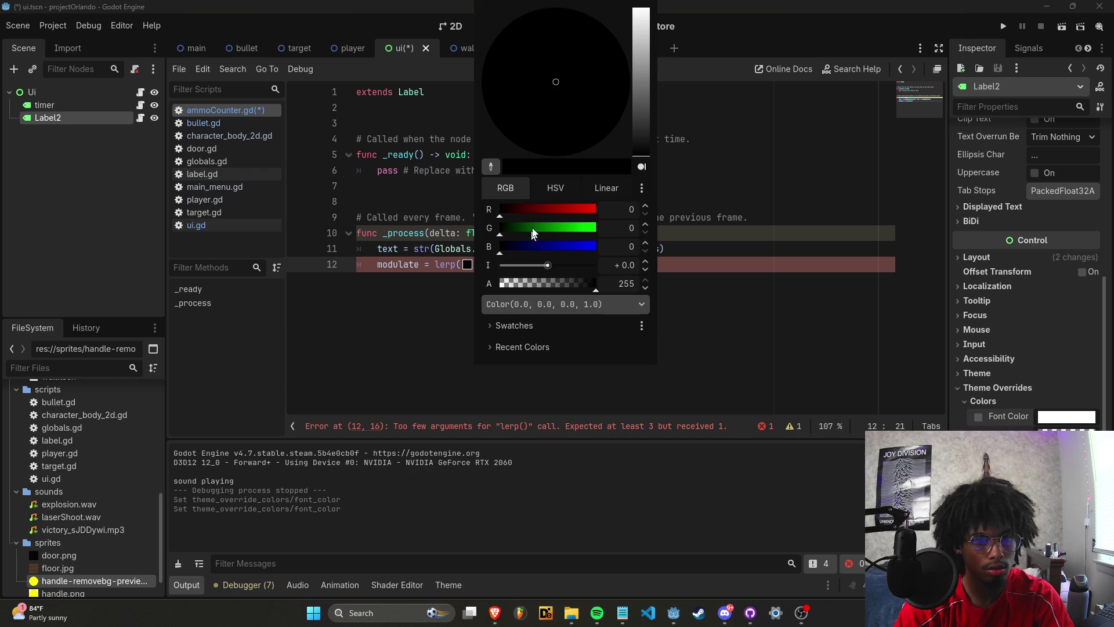
{"action": "left_click", "coordinate": [638, 6]}
{"action": "left_click", "coordinate": [753, 164]}
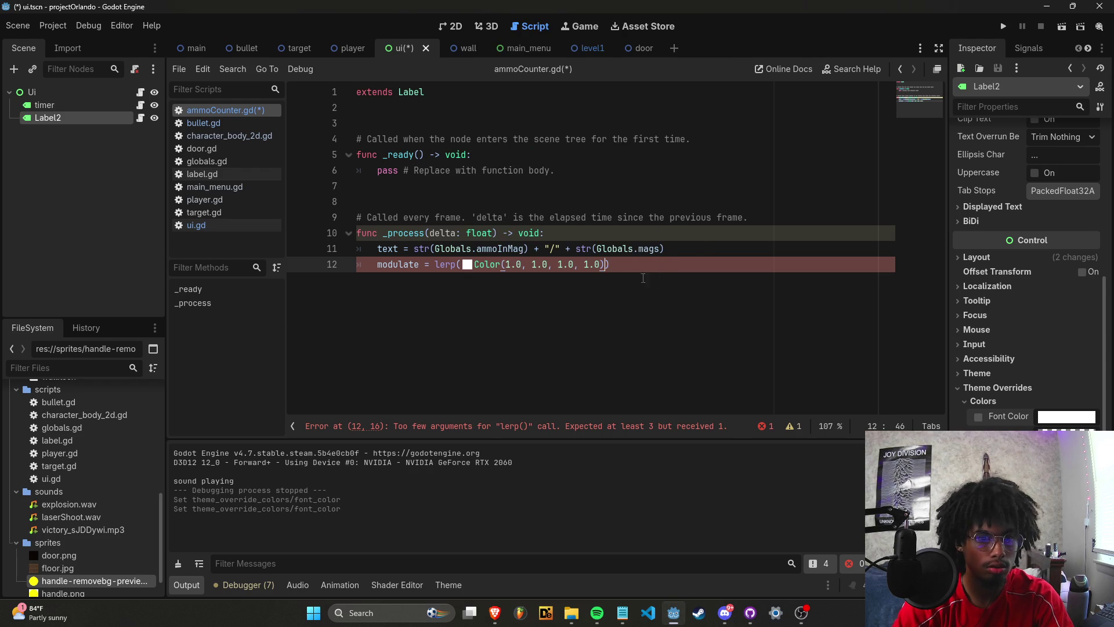
Add a second lerp argument of pure red, Color(1.0, 0.0, 0.0, 1.0), followed by a comma.
{"action": "left_click", "coordinate": [605, 265]}
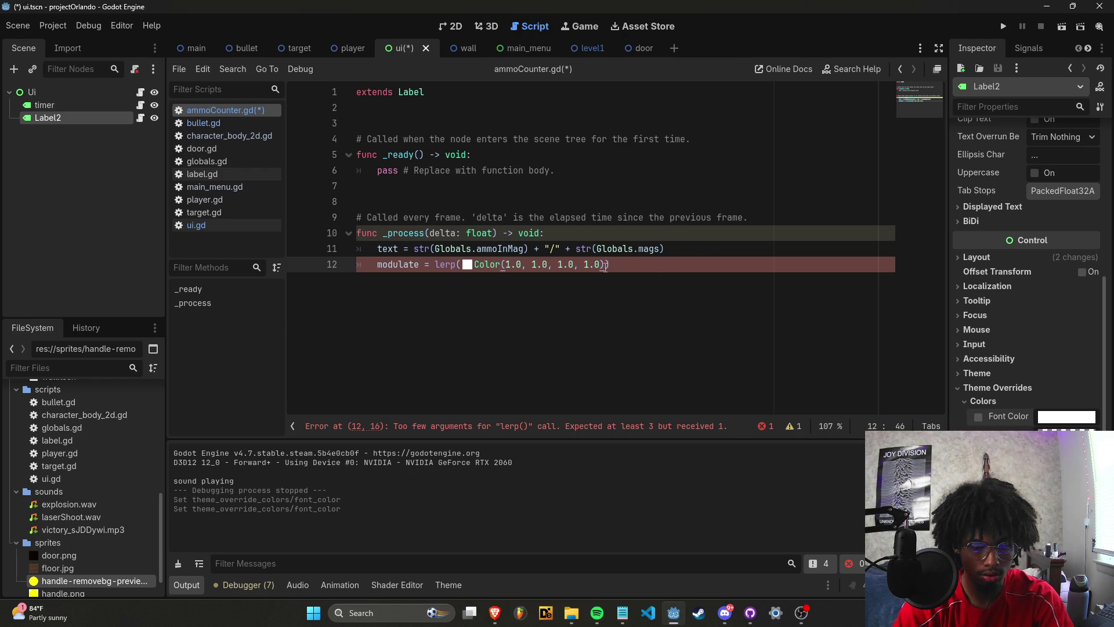
{"action": "type", "text": ",Color"}
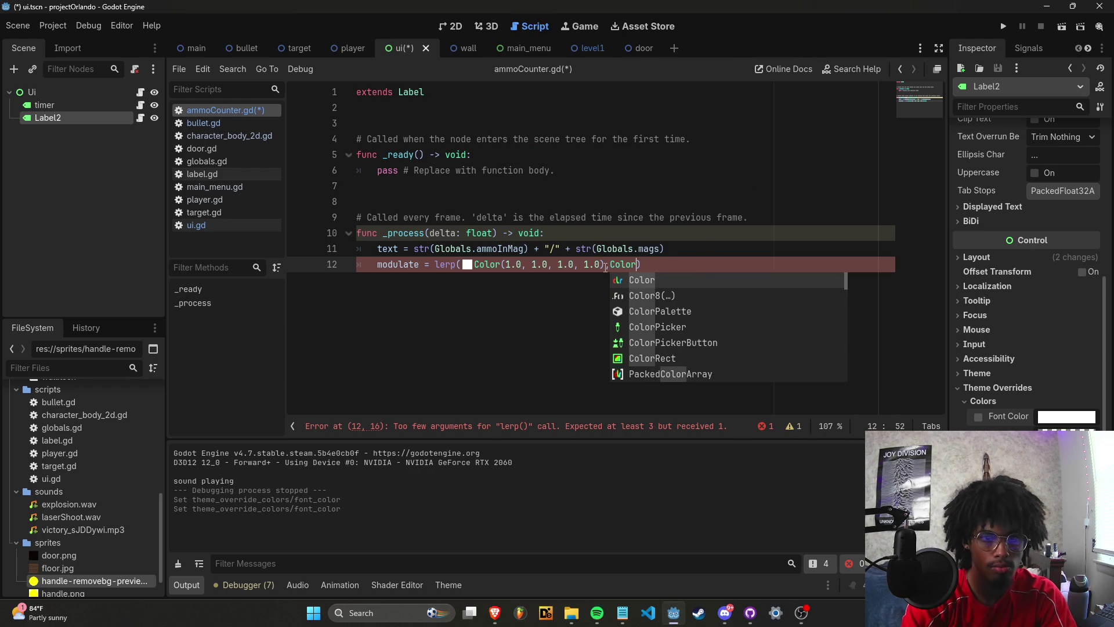
{"action": "left_click", "coordinate": [643, 283]}
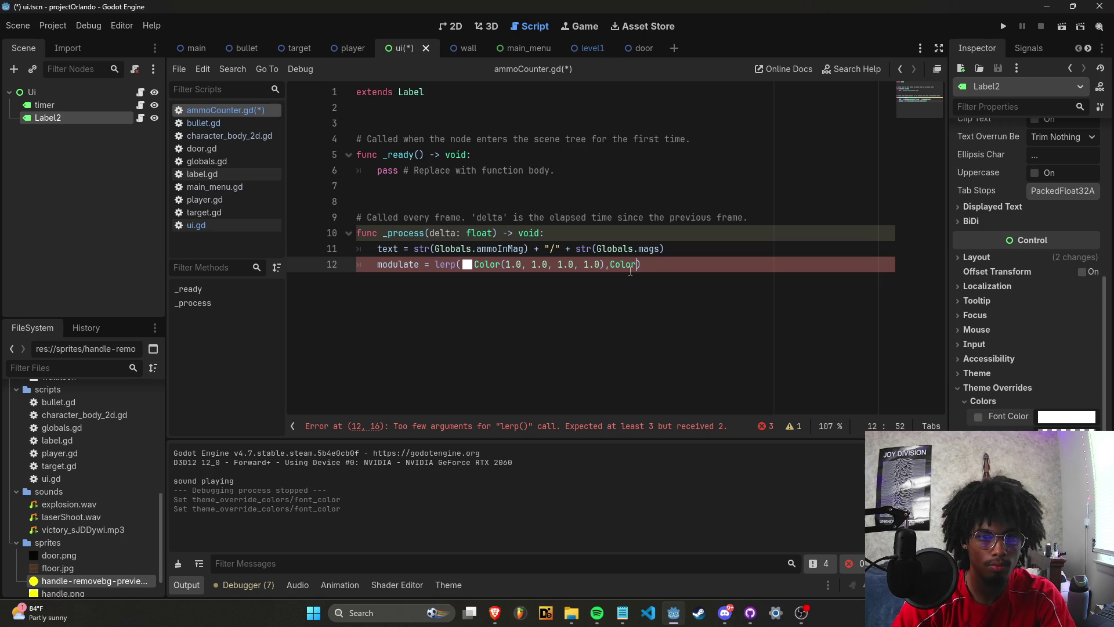
{"action": "type", "text": "("}
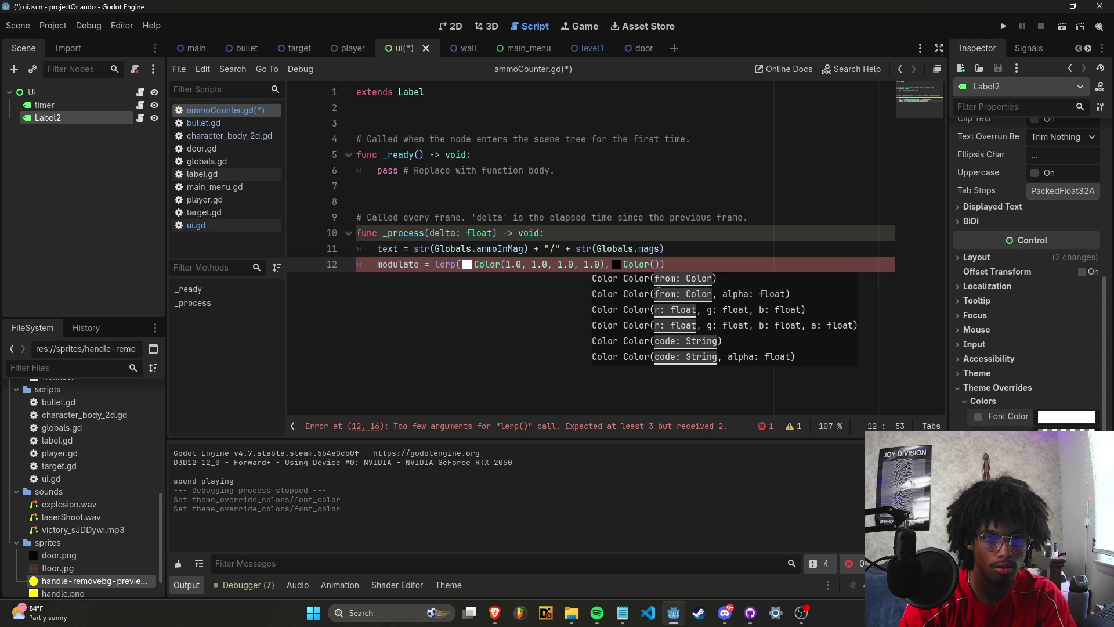
{"action": "left_click", "coordinate": [616, 264]}
{"action": "left_click_drag", "start_coordinate": [694, 209], "coordinate": [758, 209]}
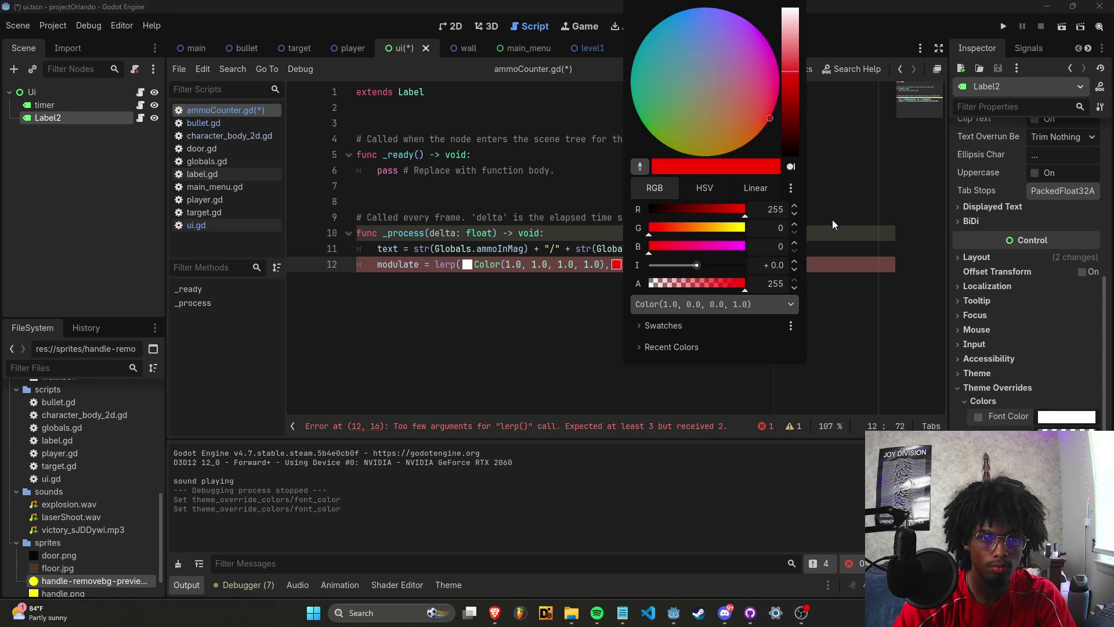
{"action": "left_click", "coordinate": [781, 270]}
{"action": "type", "text": ","}
Insert a new line above the modulate line and begin typing 'empt'.
{"action": "key", "text": "Up"}
{"action": "key", "text": "Return"}
{"action": "type", "text": "empt"}
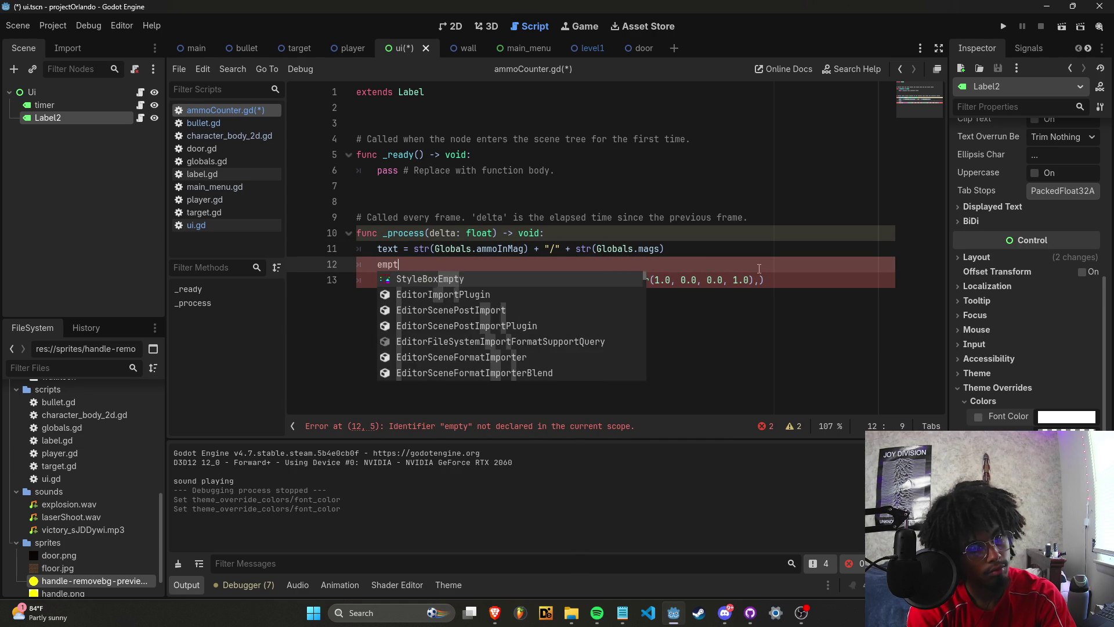
Declare 'var emptiness = 0' on line 3 under extends Label.
{"action": "key", "text": "BackSpace"}
{"action": "key", "text": "BackSpace"}
{"action": "key", "text": "BackSpace"}
{"action": "type", "text": "var emptines"}
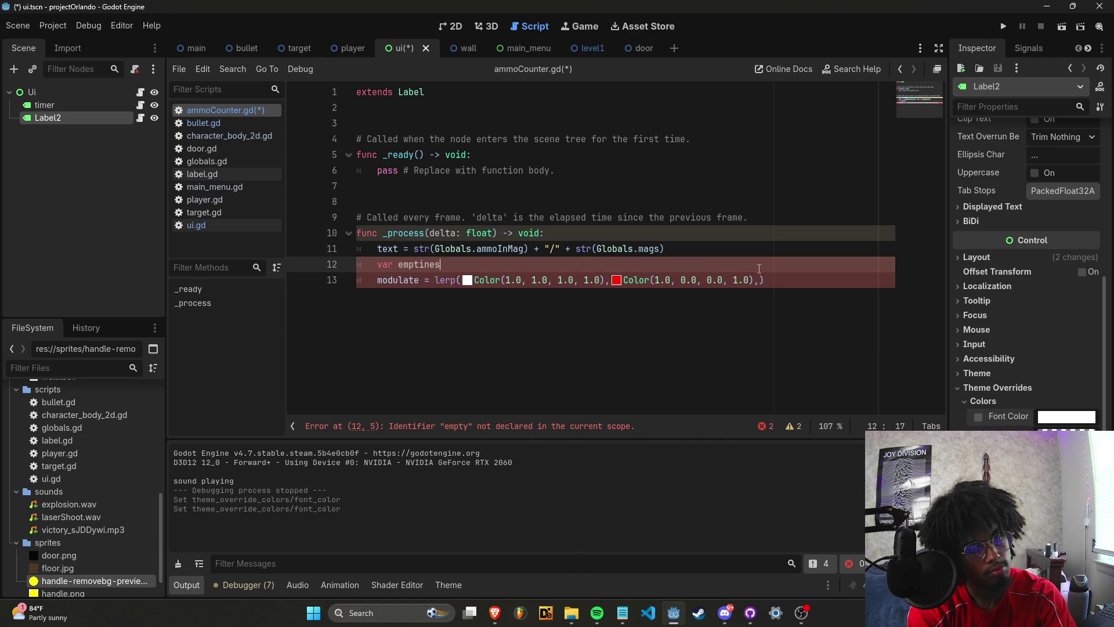
{"action": "key", "text": "BackSpace"}
{"action": "key", "text": "BackSpace"}
{"action": "key", "text": "BackSpace"}
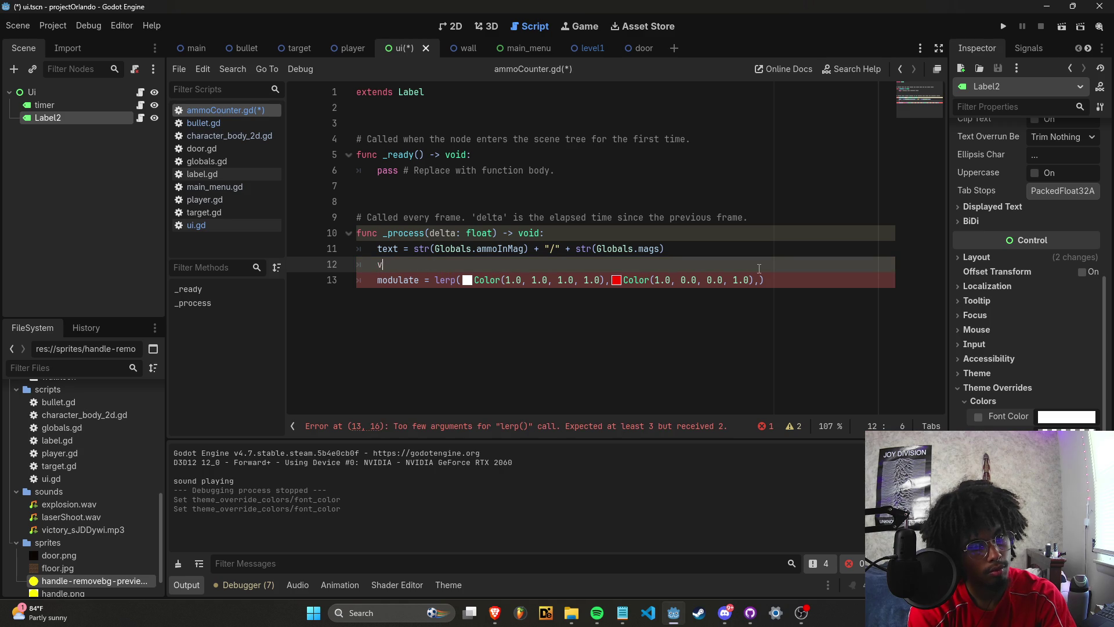
{"action": "key", "text": "Up"}
{"action": "key", "text": "Up"}
{"action": "key", "text": "Up"}
{"action": "key", "text": "Down"}
{"action": "key", "text": "Up"}
{"action": "key", "text": "Up"}
{"action": "key", "text": "Up"}
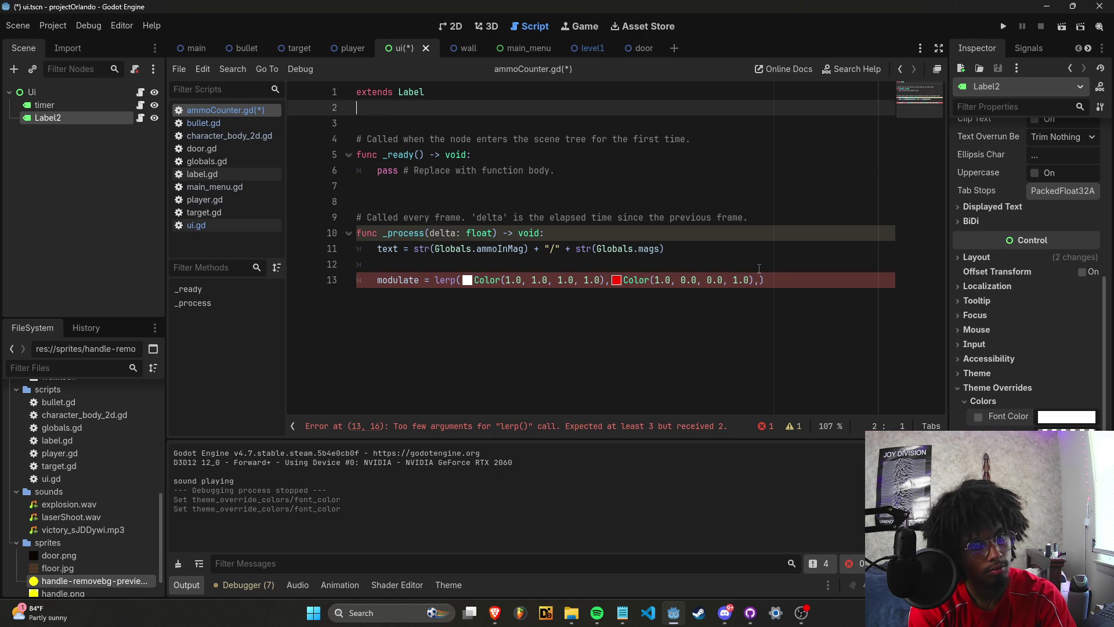
{"action": "key", "text": "Down"}
{"action": "key", "text": "Down"}
{"action": "type", "text": "var "}
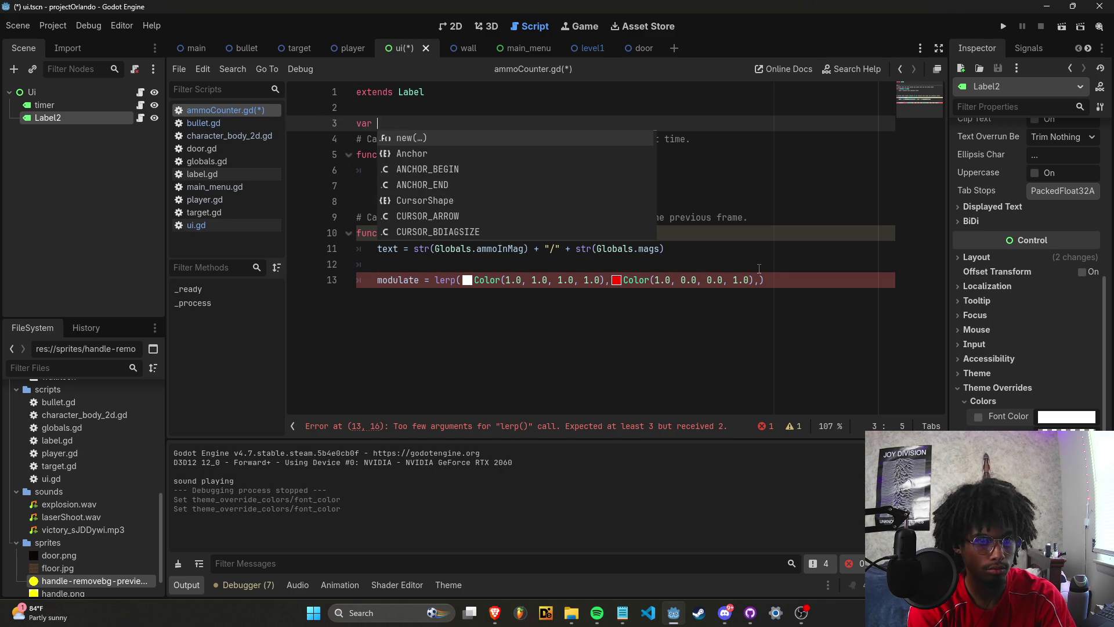
{"action": "type", "text": "emptiness = 0"}
{"action": "key", "text": "Down"}
{"action": "key", "text": "Down"}
In _process, set emptiness = 1 - (ammoInMag / 6) and save the script.
{"action": "left_click", "coordinate": [759, 269]}
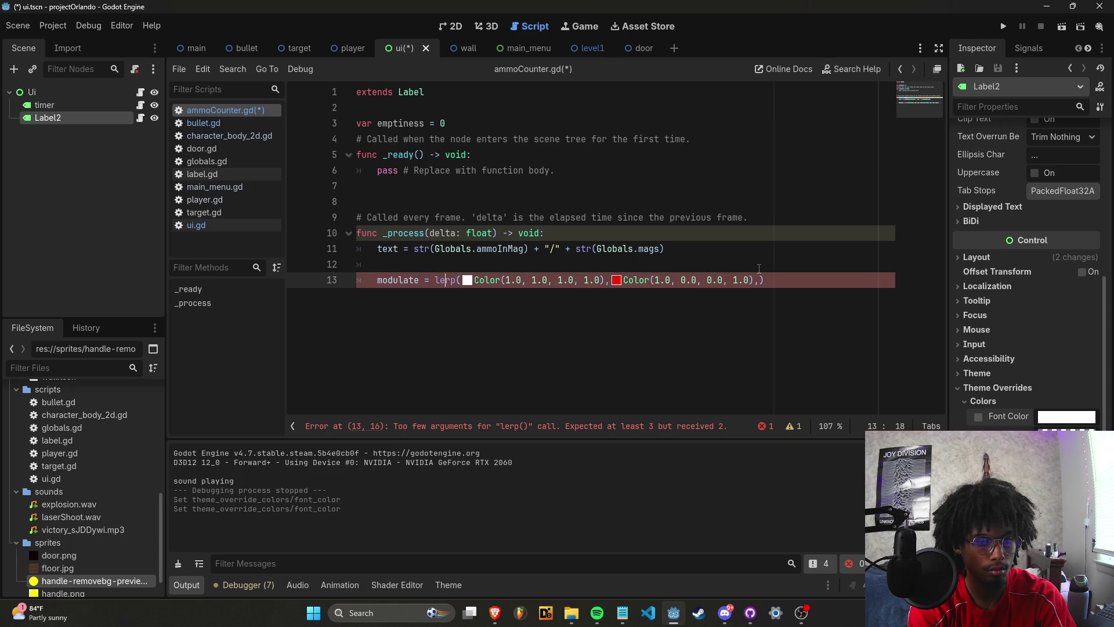
{"action": "type", "text": "emptiness = "}
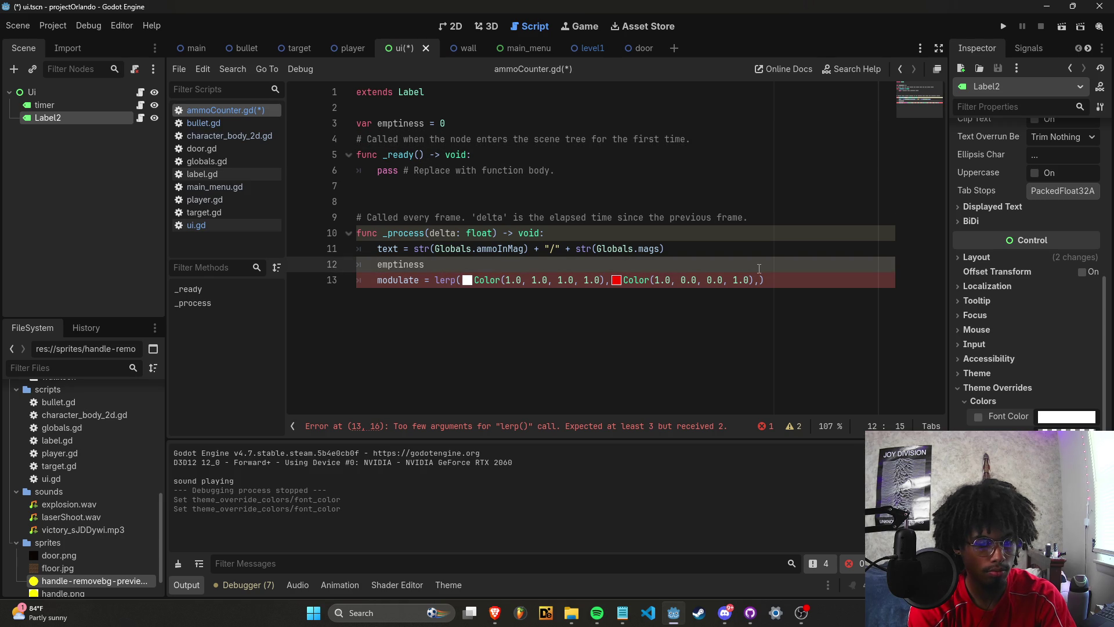
{"action": "type", "text": "ammo"}
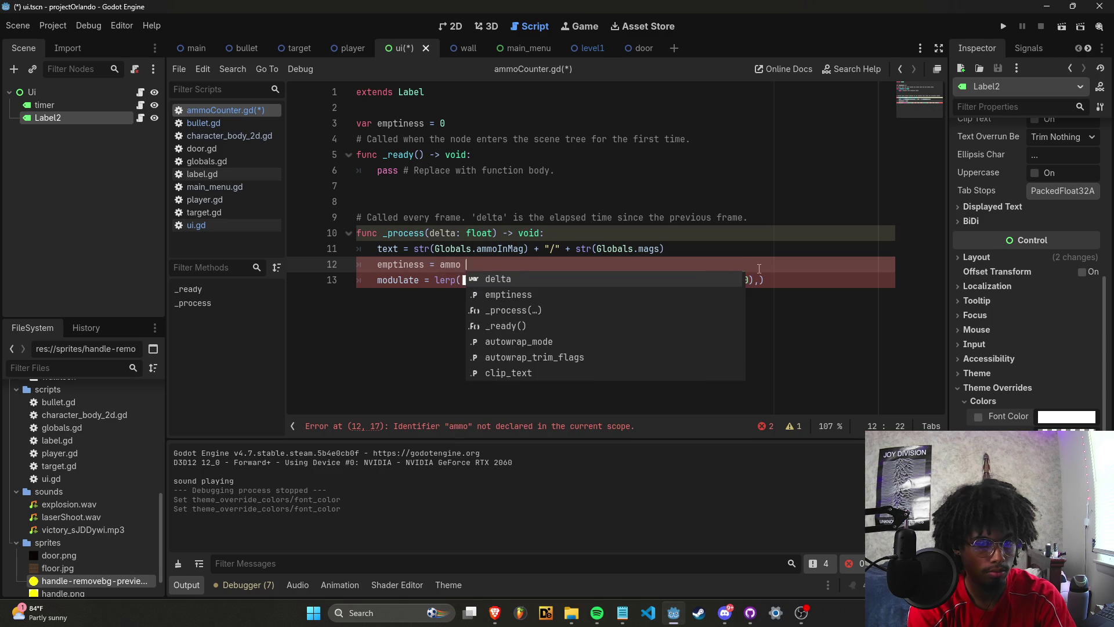
{"action": "type", "text": "InMag "}
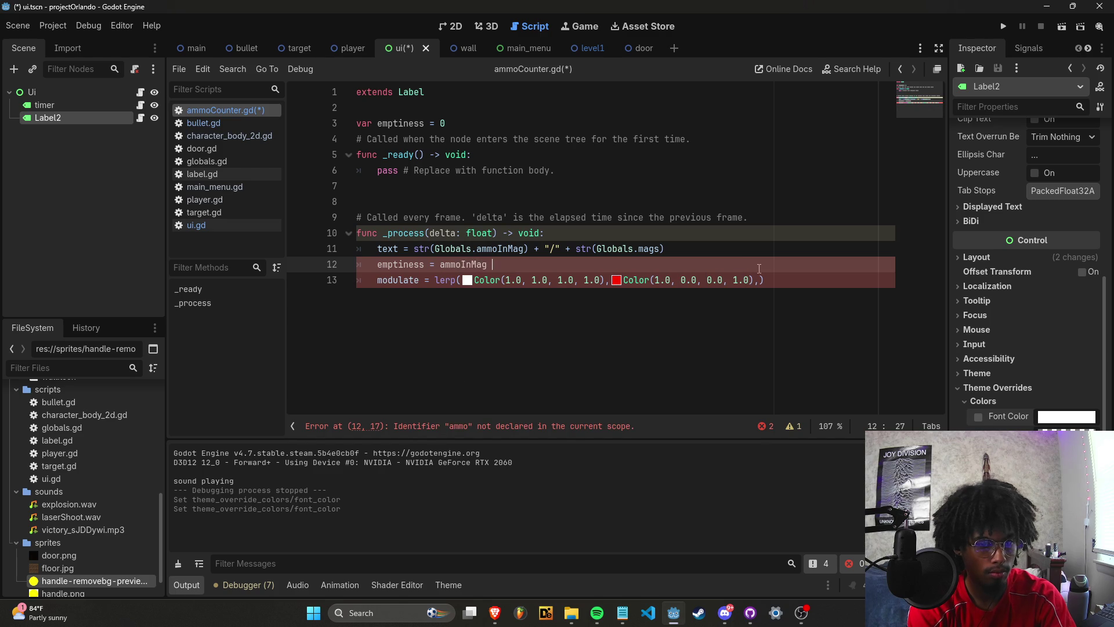
{"action": "type", "text": "/ 6"}
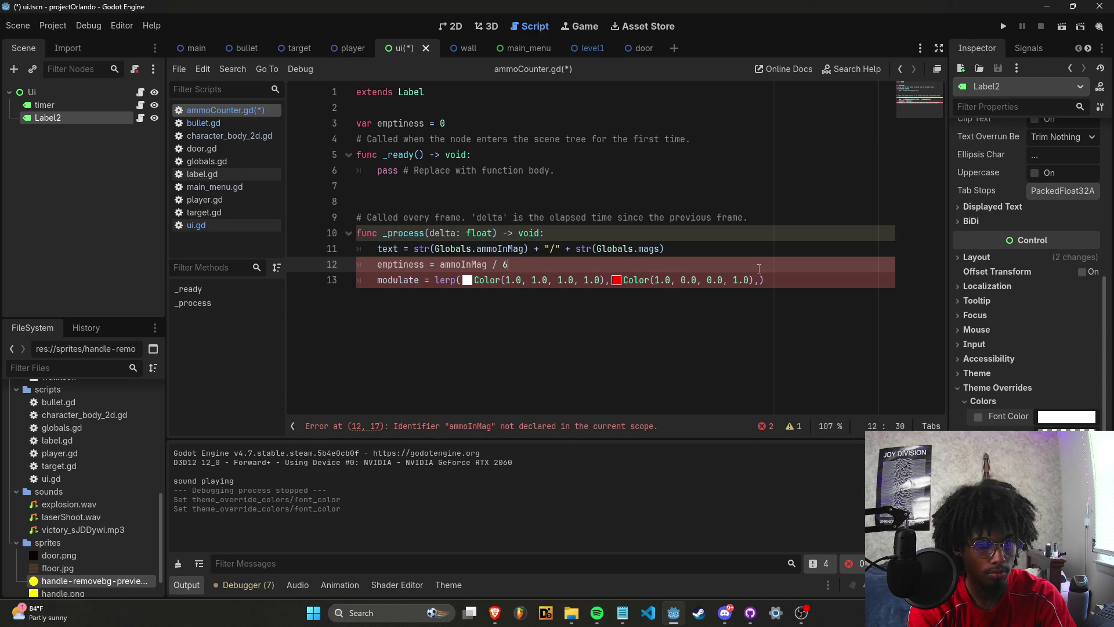
{"action": "key", "text": "ctrl+Left"}
{"action": "key", "text": "ctrl+Left"}
{"action": "key", "text": "ctrl+Left"}
{"action": "type", "text": "1 - ("}
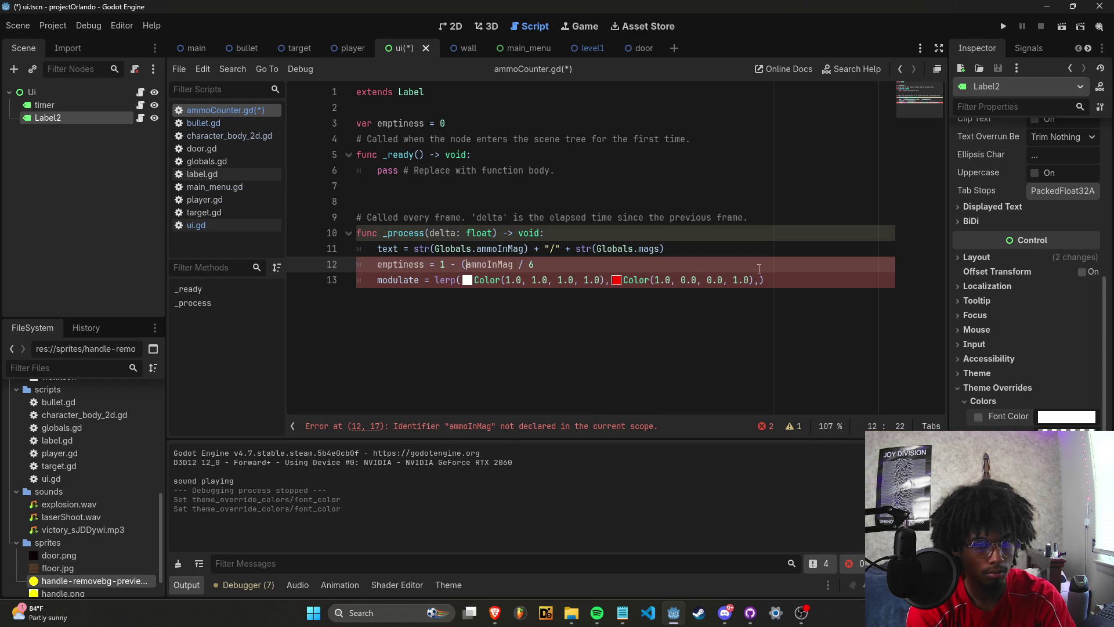
{"action": "key", "text": "End"}
{"action": "key", "text": "Left"}
{"action": "type", "text": ")"}
{"action": "key", "text": "ctrl+s"}
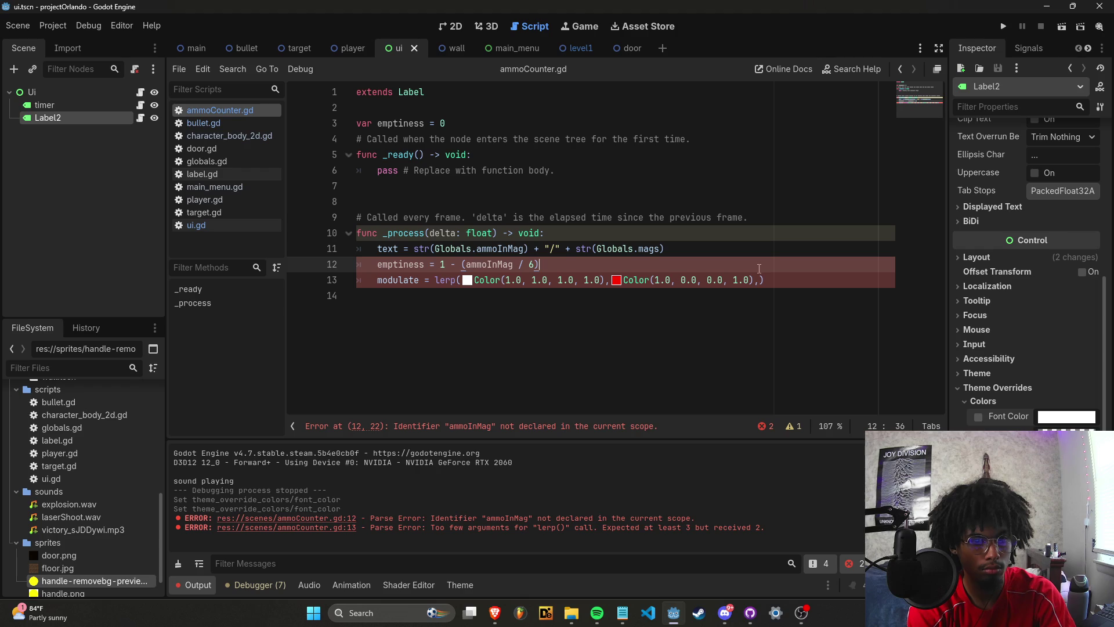
Change the emptiness formula to read Globals.ammoInMag.
{"action": "right_click", "coordinate": [759, 269]}
{"action": "key", "text": "Escape"}
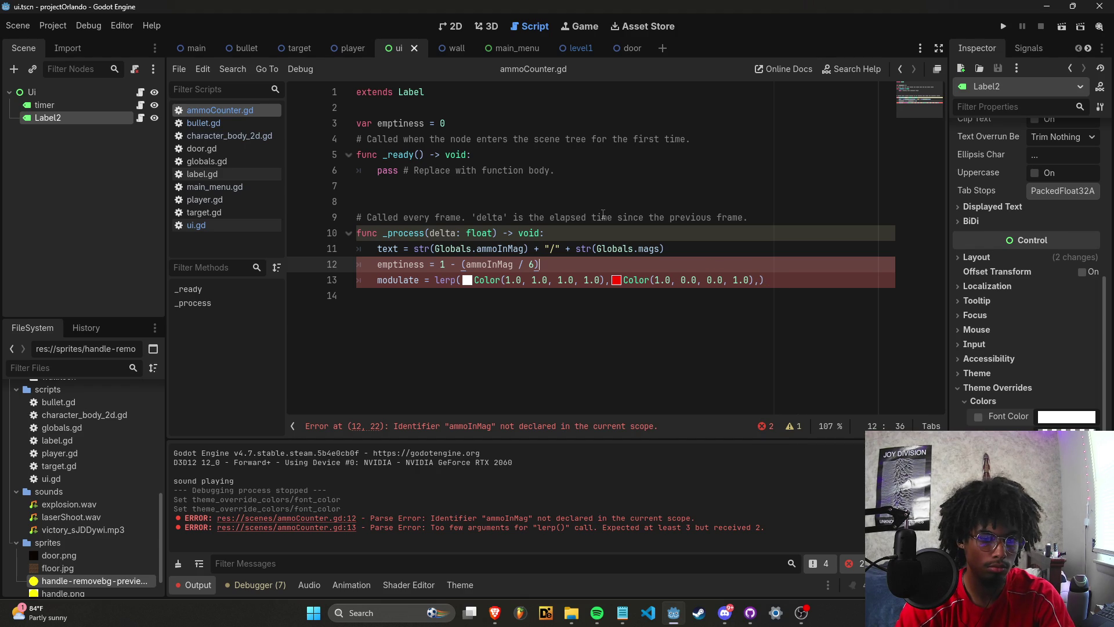
{"action": "left_click", "coordinate": [446, 127]}
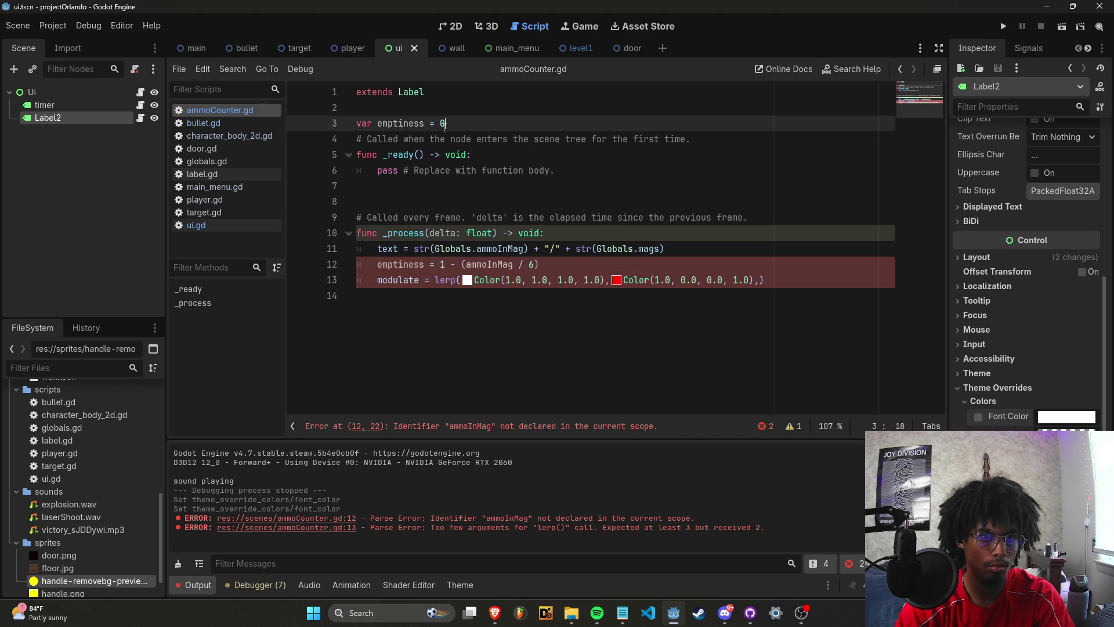
{"action": "left_click_drag", "start_coordinate": [432, 126], "coordinate": [378, 127]}
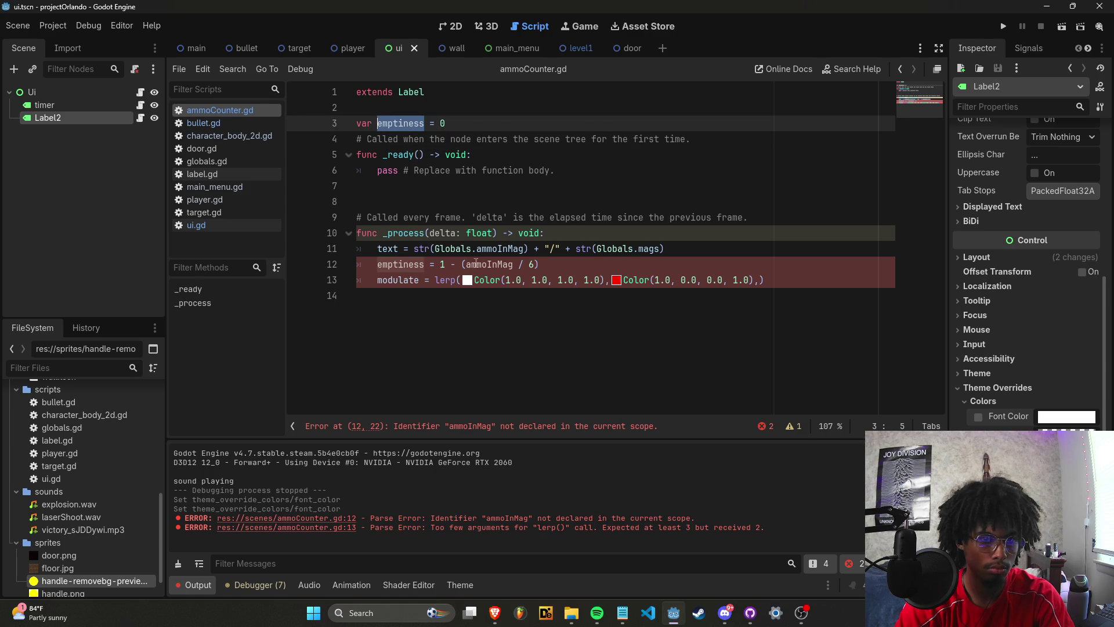
{"action": "left_click", "coordinate": [466, 264]}
{"action": "type", "text": "Globals."}
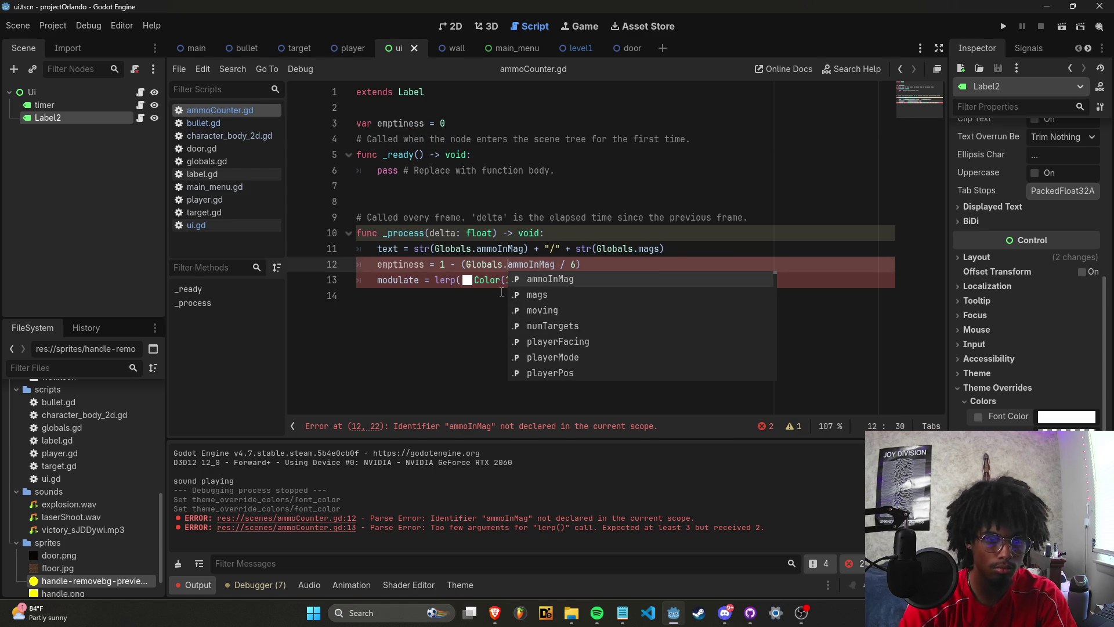
{"action": "left_click", "coordinate": [577, 217]}
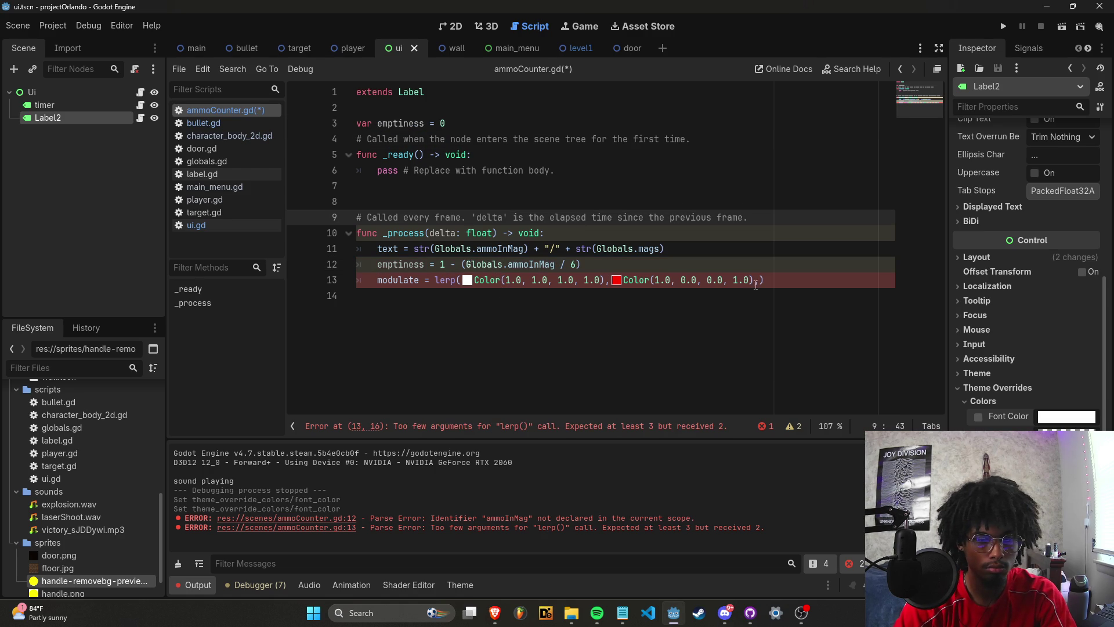
Use emptiness as lerp's third argument, save, and run the project.
{"action": "left_click", "coordinate": [760, 281]}
{"action": "type", "text": "emptiness"}
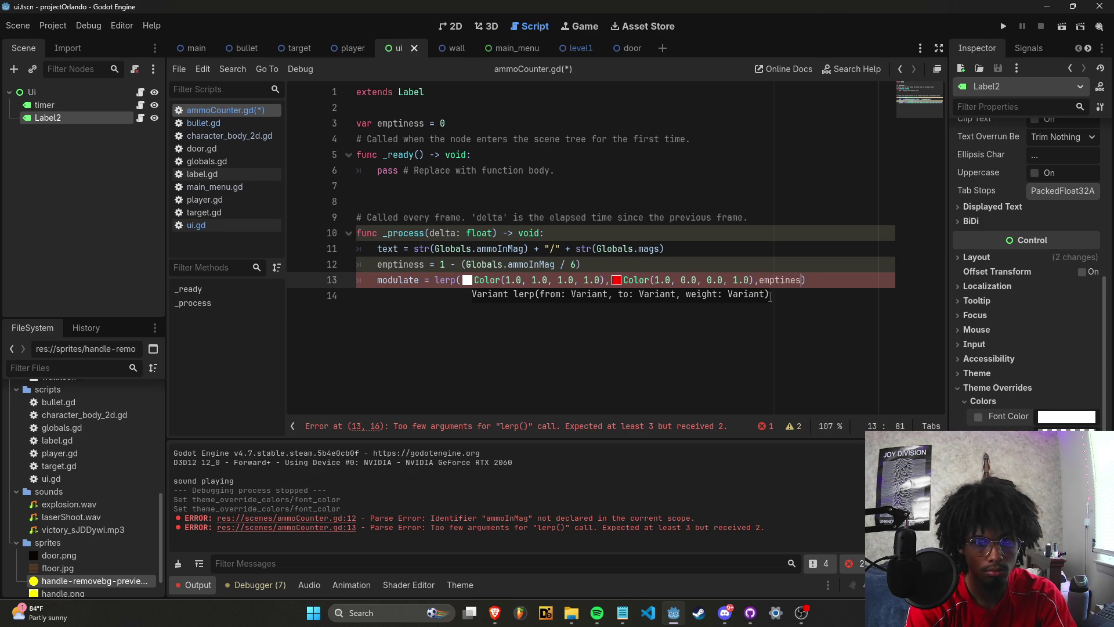
{"action": "key", "text": "ctrl+s"}
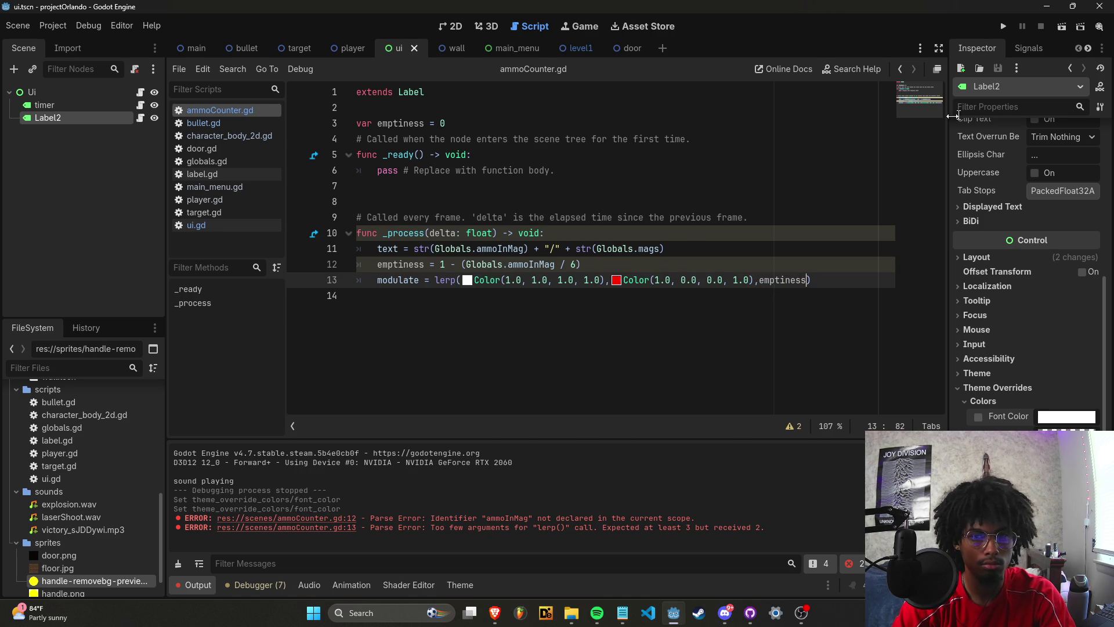
{"action": "left_click", "coordinate": [1004, 32]}
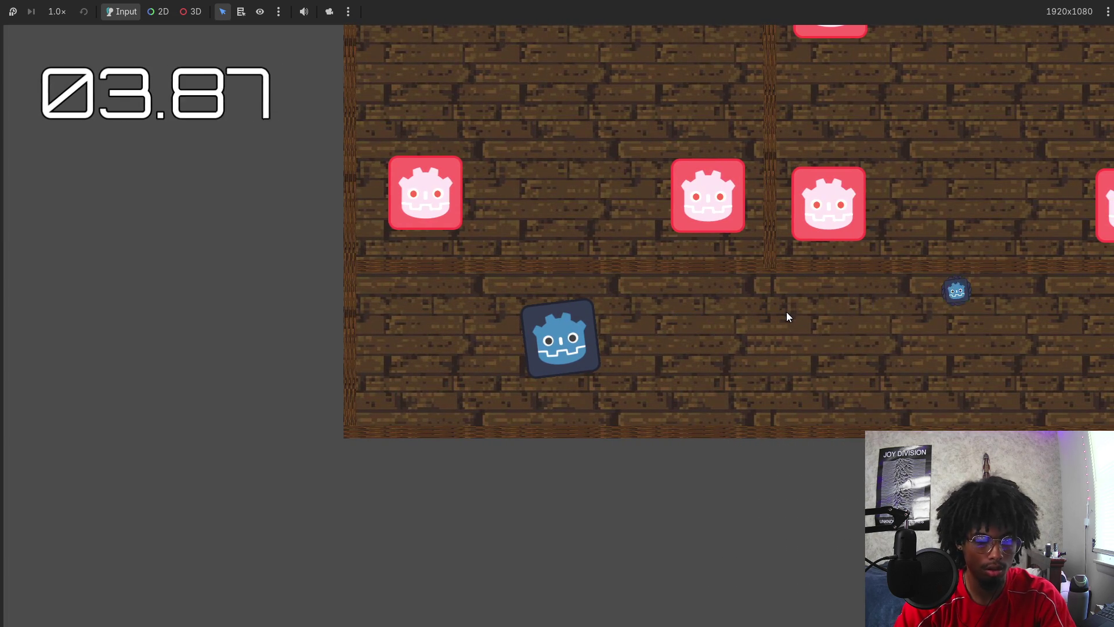
Stop the running playtest with F8 after watching the ammo counter.
{"action": "key", "text": "F8"}
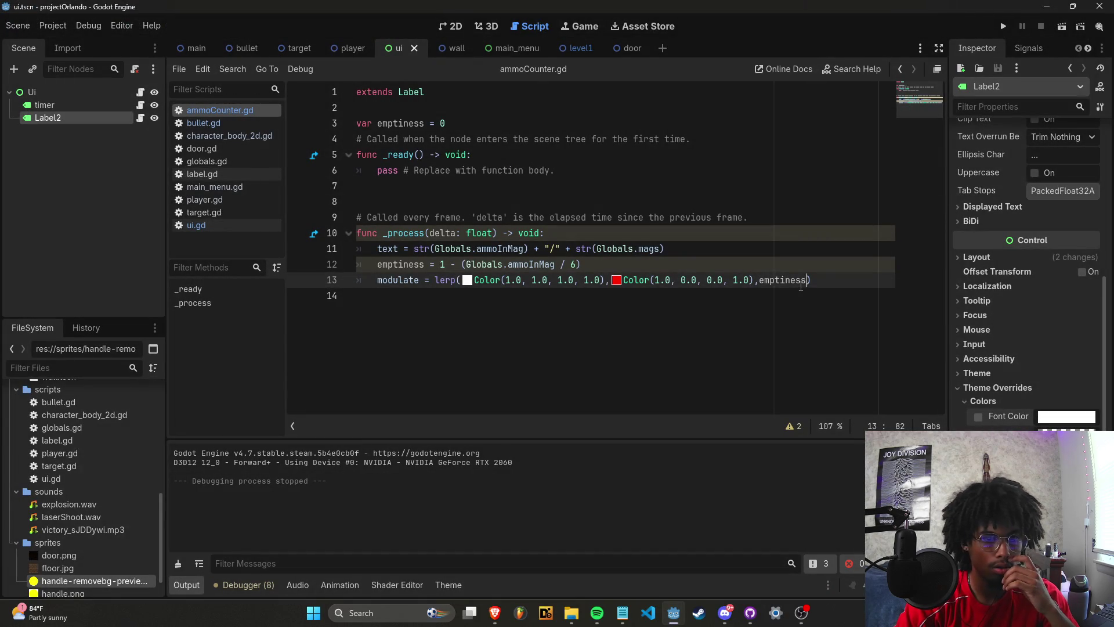
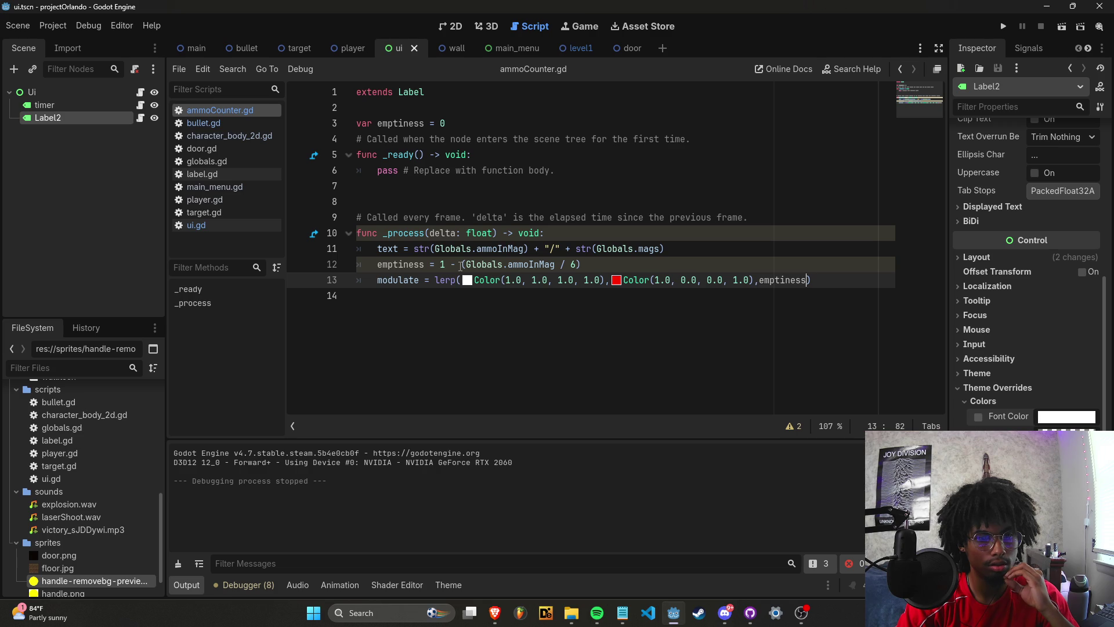
Change emptiness's starting value on line 3 to 0.0, save, and stop the running game.
{"action": "left_click", "coordinate": [461, 123]}
{"action": "type", "text": ".0"}
{"action": "key", "text": "ctrl+s"}
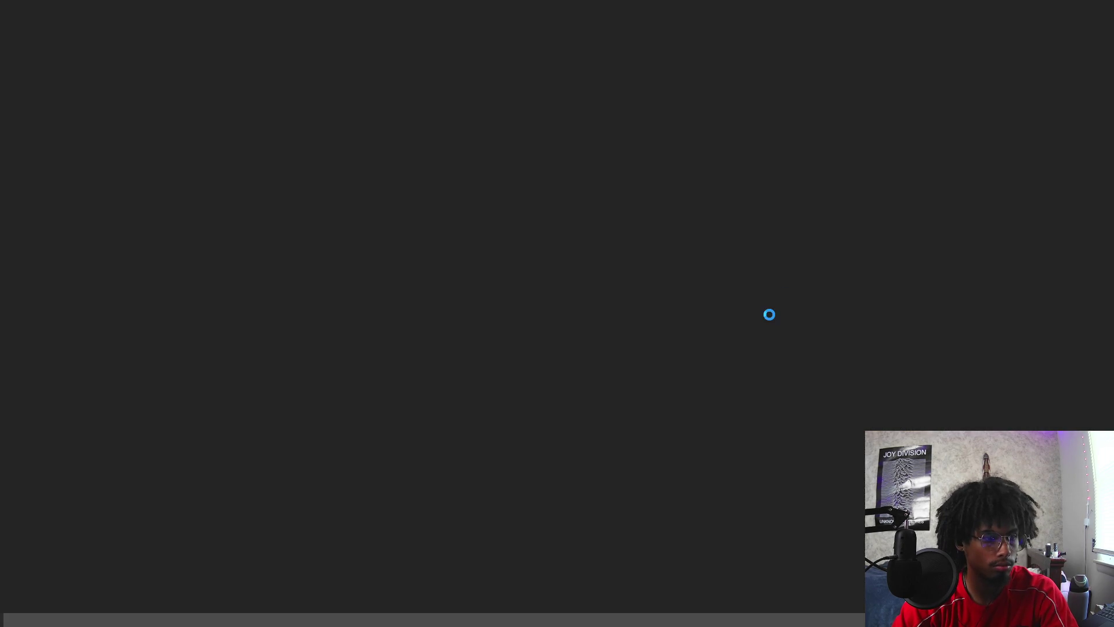
{"action": "key", "text": "F8"}
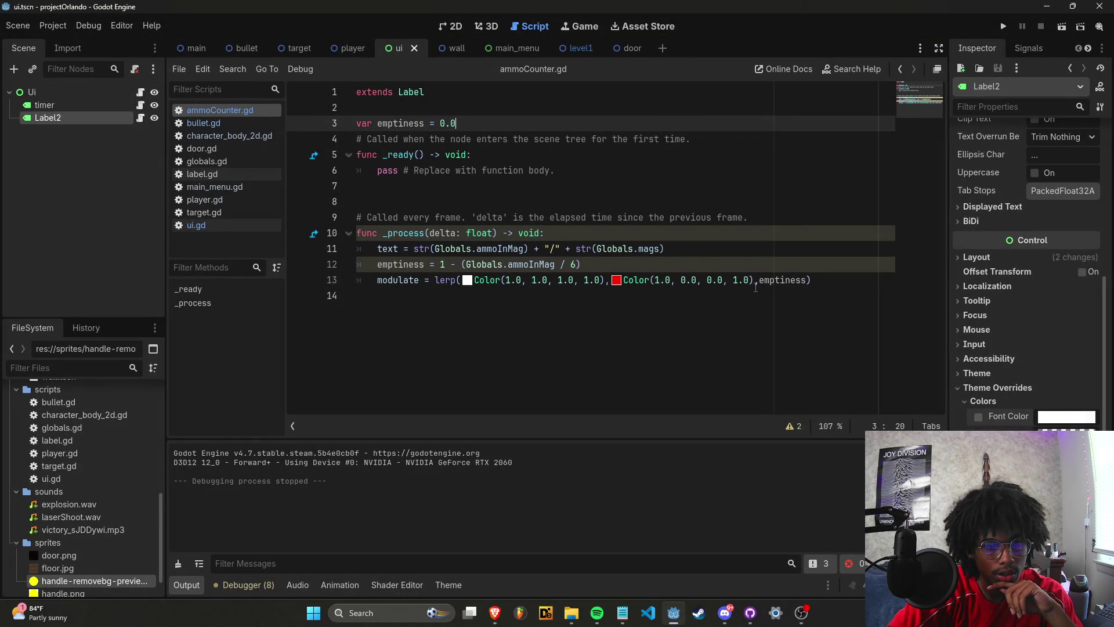
Add a print(emptiness) line after the emptiness calculation and save the script.
{"action": "left_click", "coordinate": [758, 268]}
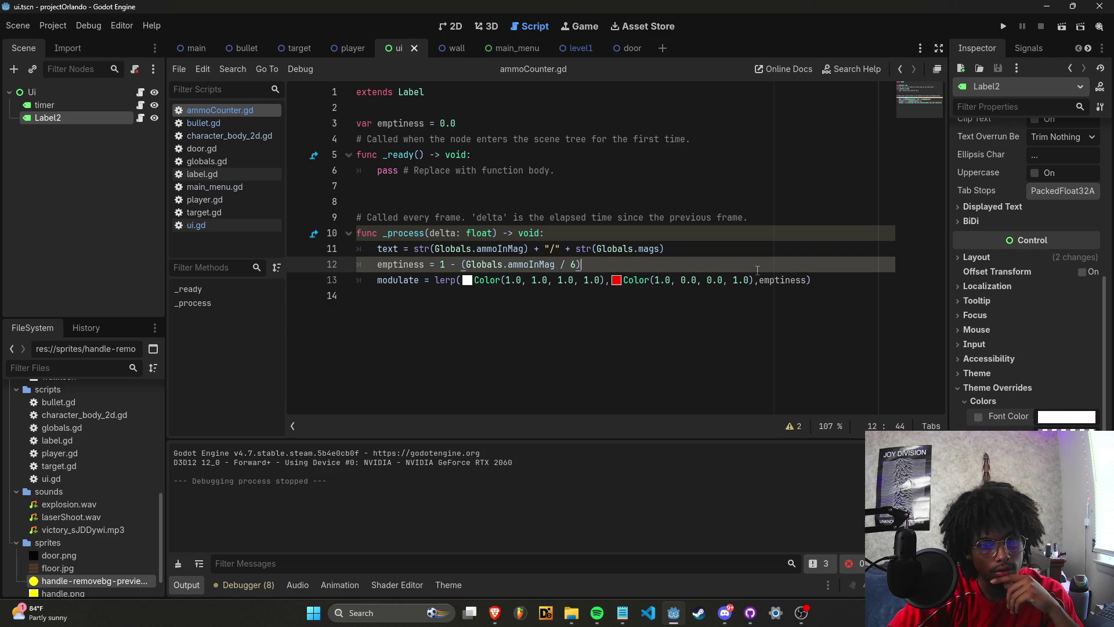
{"action": "key", "text": "Return"}
{"action": "type", "text": "print"}
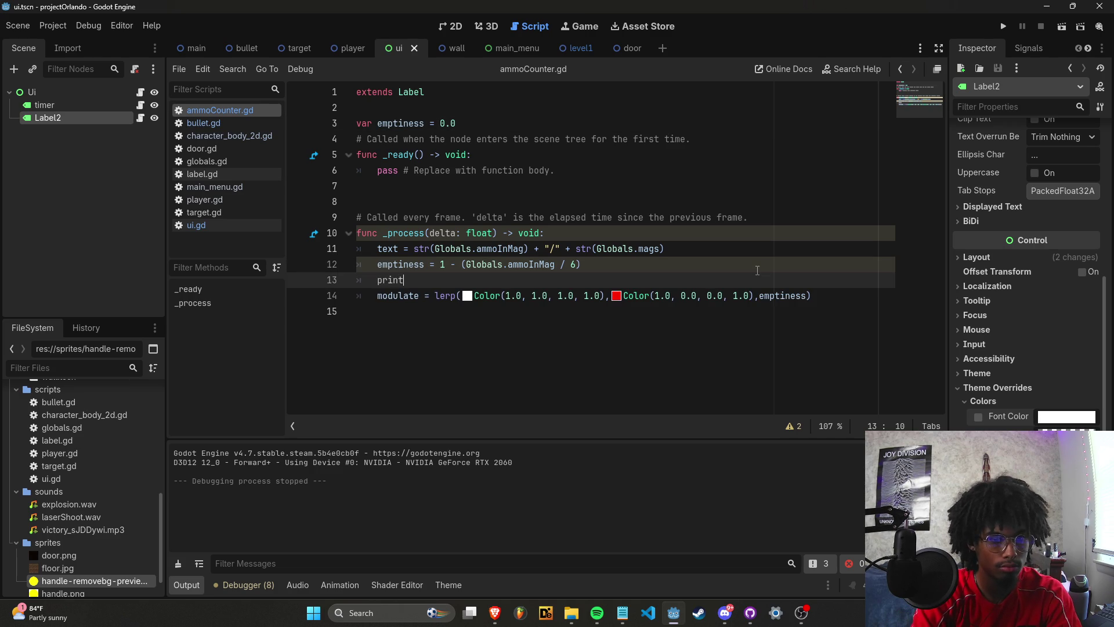
{"action": "type", "text": "(emptiness"}
{"action": "key", "text": "ctrl+s"}
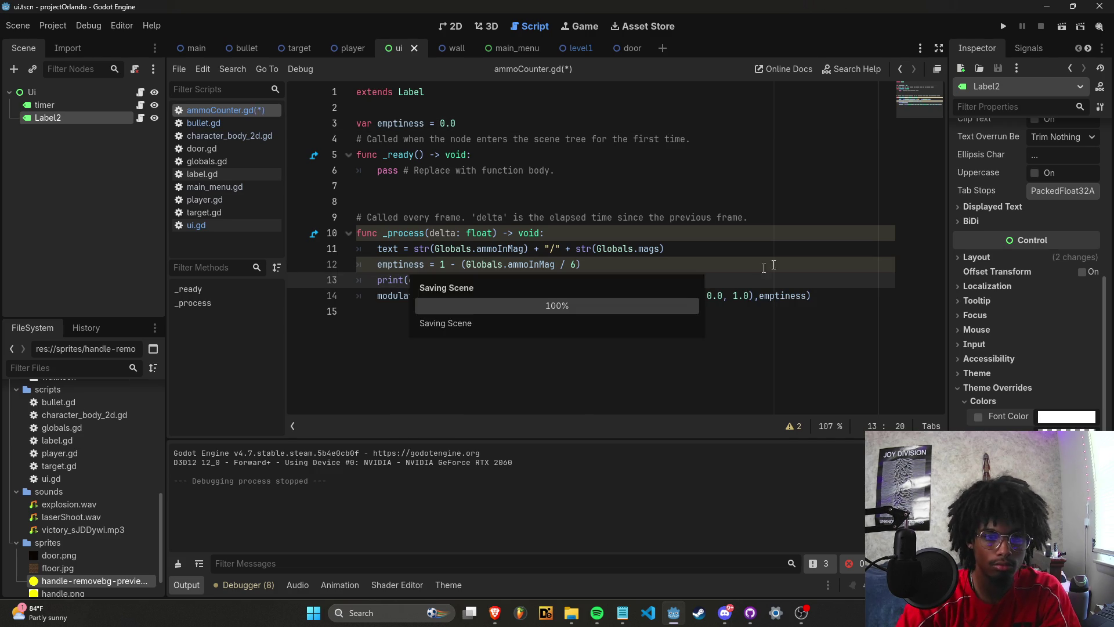
Run the project, then bring the editor back in front and maximize it.
{"action": "left_click", "coordinate": [999, 28]}
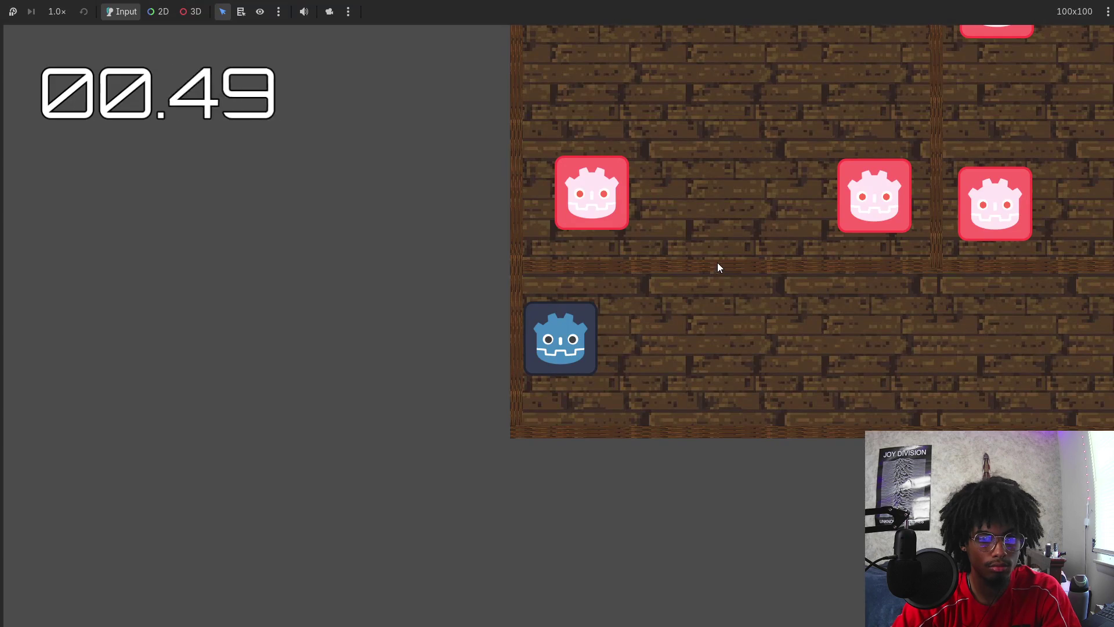
{"action": "key", "text": "alt+Tab"}
{"action": "key", "text": "Escape"}
{"action": "key", "text": "alt+Tab"}
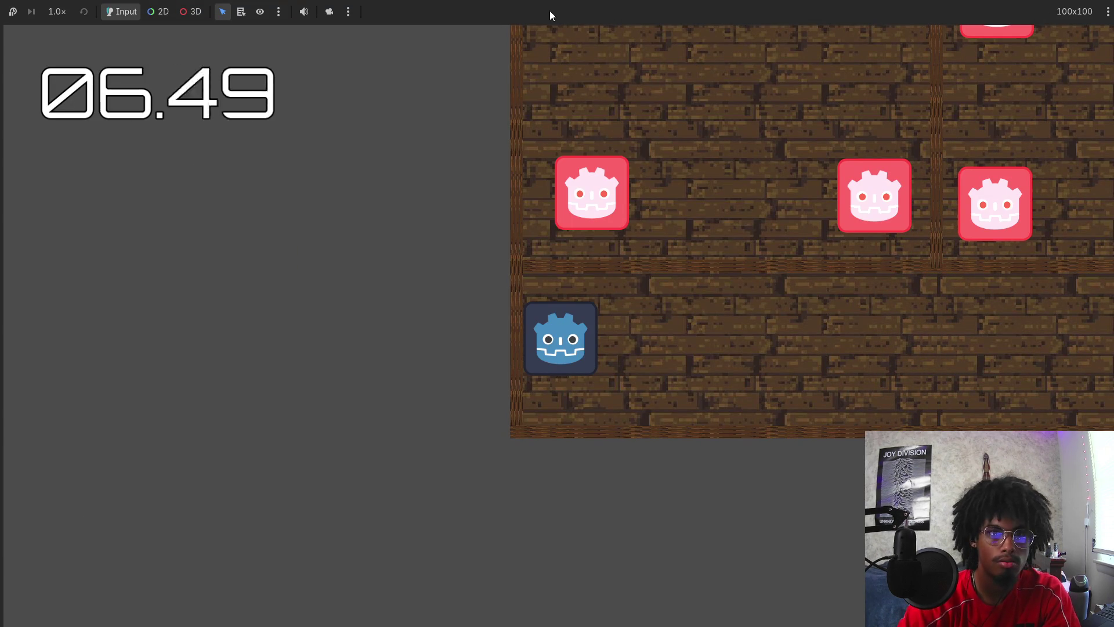
{"action": "key", "text": "alt+Tab"}
{"action": "left_click", "coordinate": [840, 12]}
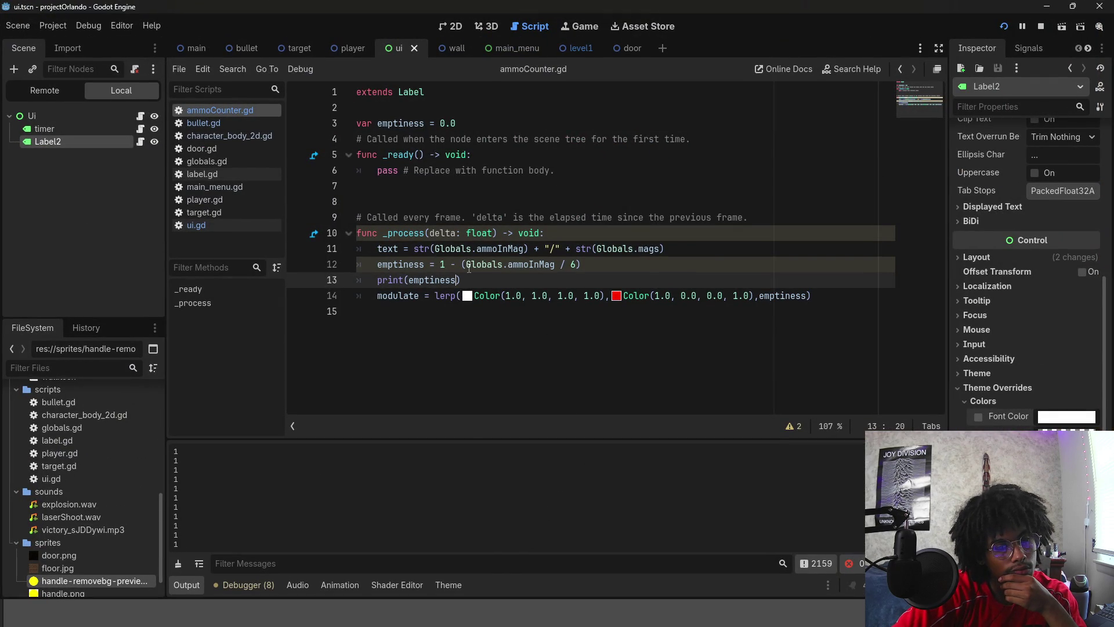
Strip '1 - (' from the emptiness formula, leaving Globals.ammoInMag / 6, and test-run the game.
{"action": "left_click", "coordinate": [468, 265]}
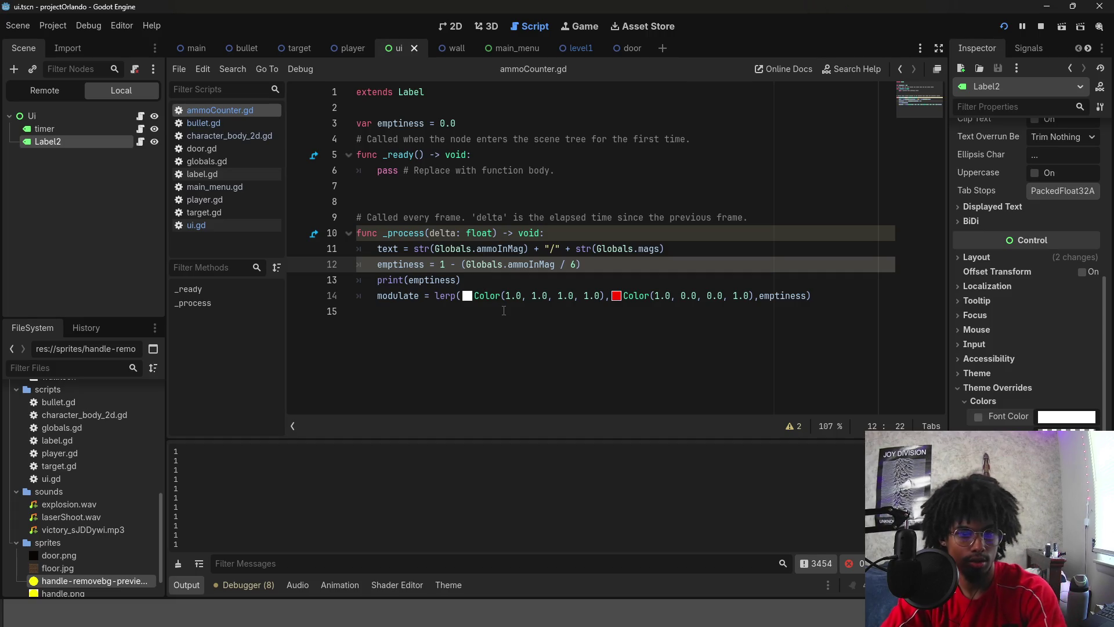
{"action": "key", "text": "BackSpace"}
{"action": "key", "text": "BackSpace"}
{"action": "key", "text": "BackSpace"}
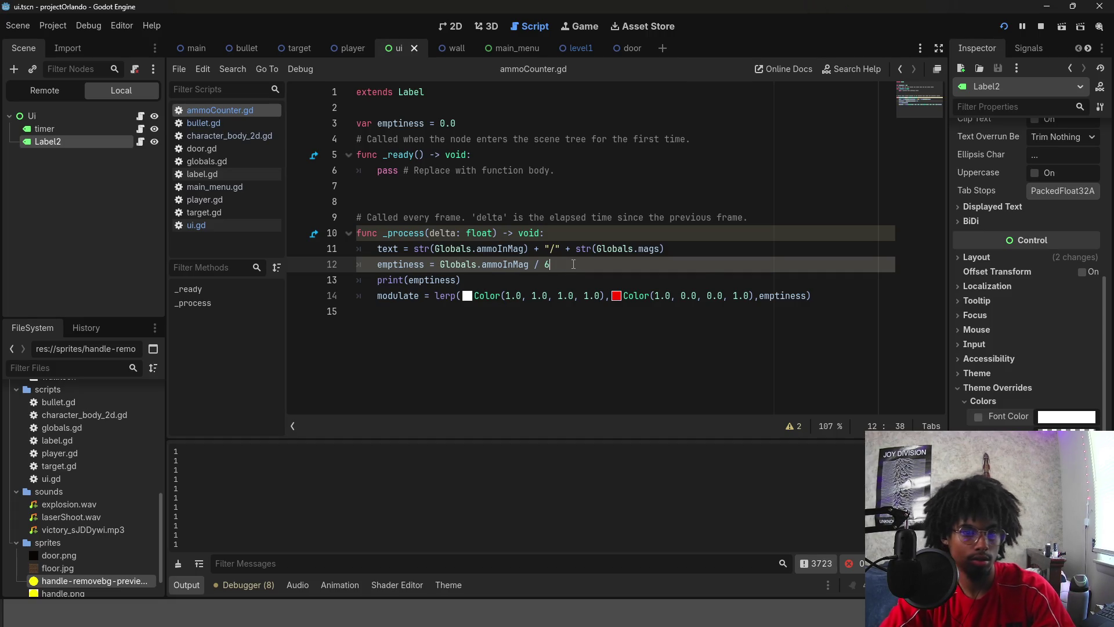
{"action": "key", "text": "F5"}
{"action": "key", "text": "F5"}
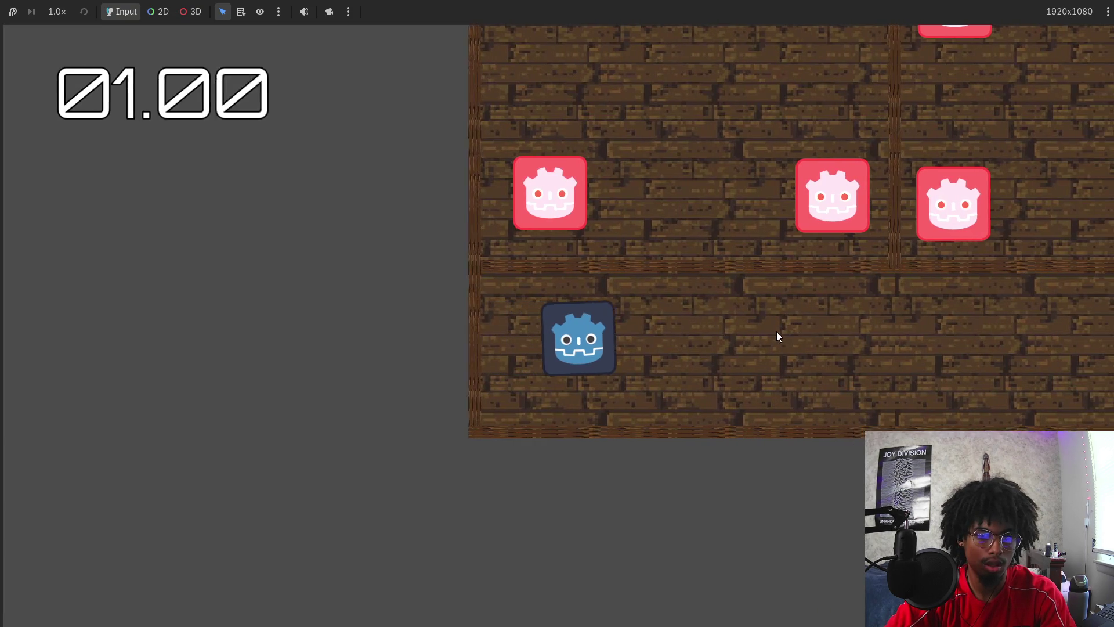
{"action": "key", "text": "F8"}
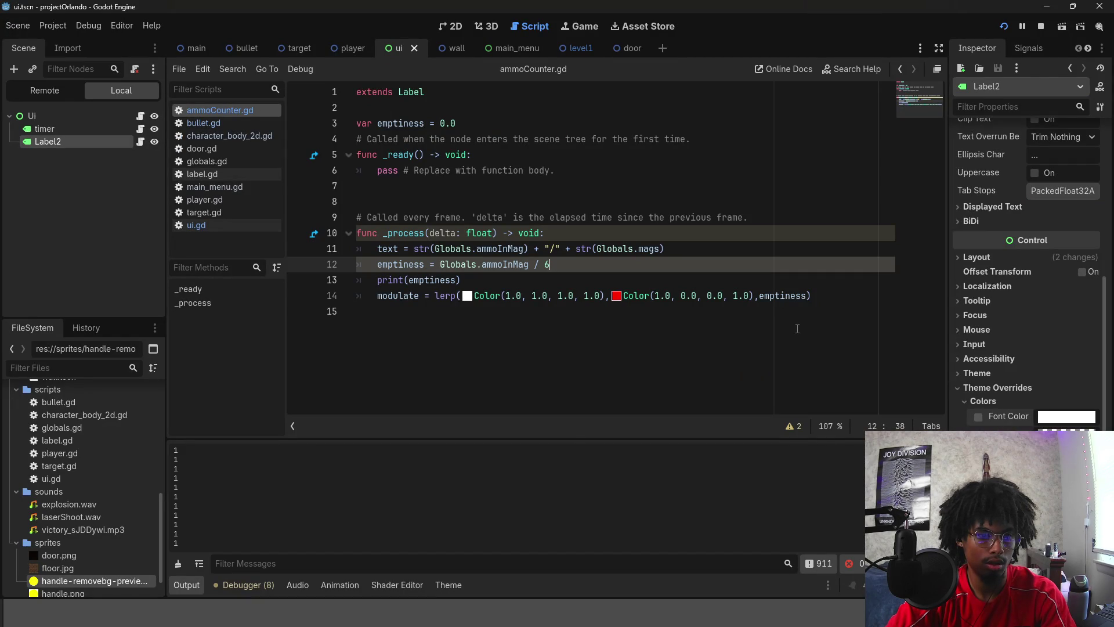
{"action": "key", "text": "alt+Tab"}
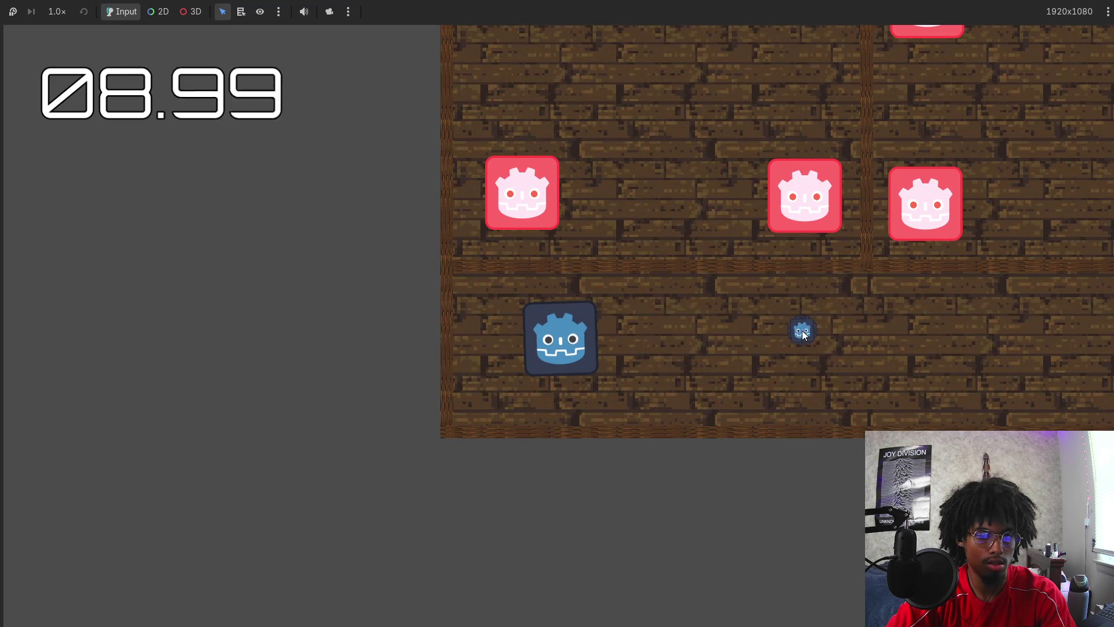
{"action": "key", "text": "alt+Tab"}
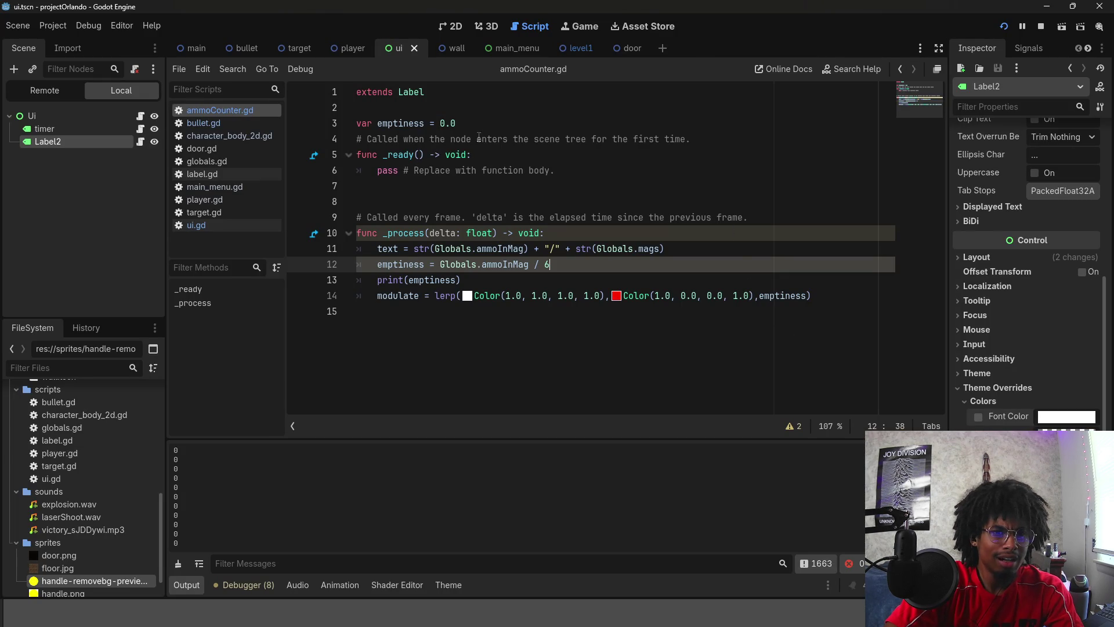
Declare emptiness with an inferred type as 'var emptiness := 0.0' and save.
{"action": "left_click", "coordinate": [473, 128]}
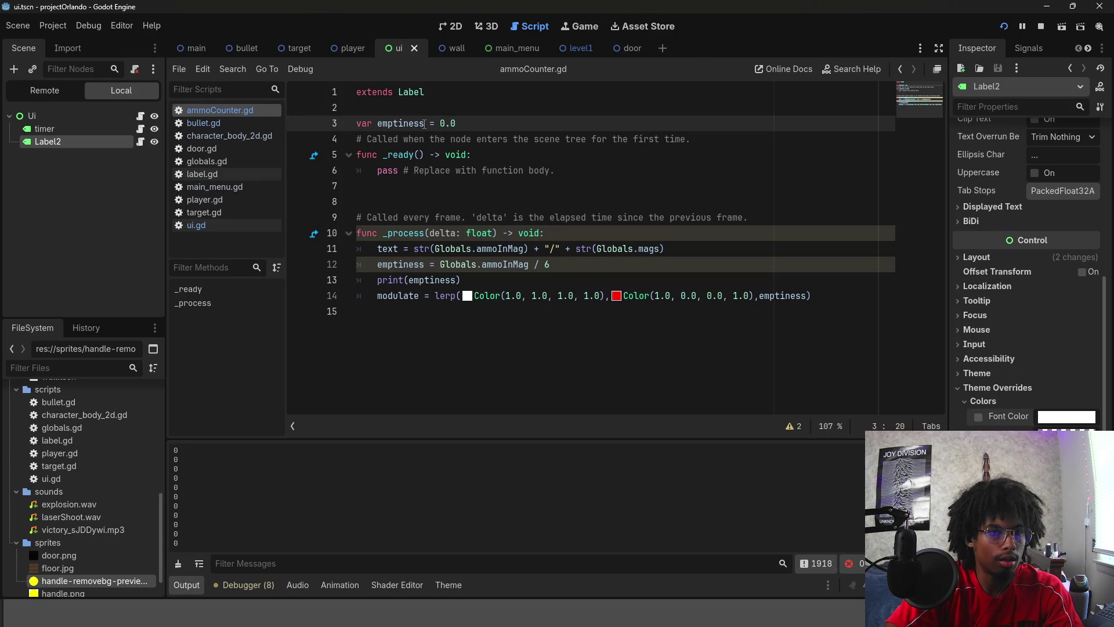
{"action": "key", "text": "Right"}
{"action": "type", "text": ":"}
{"action": "key", "text": "End"}
{"action": "key", "text": "ctrl+s"}
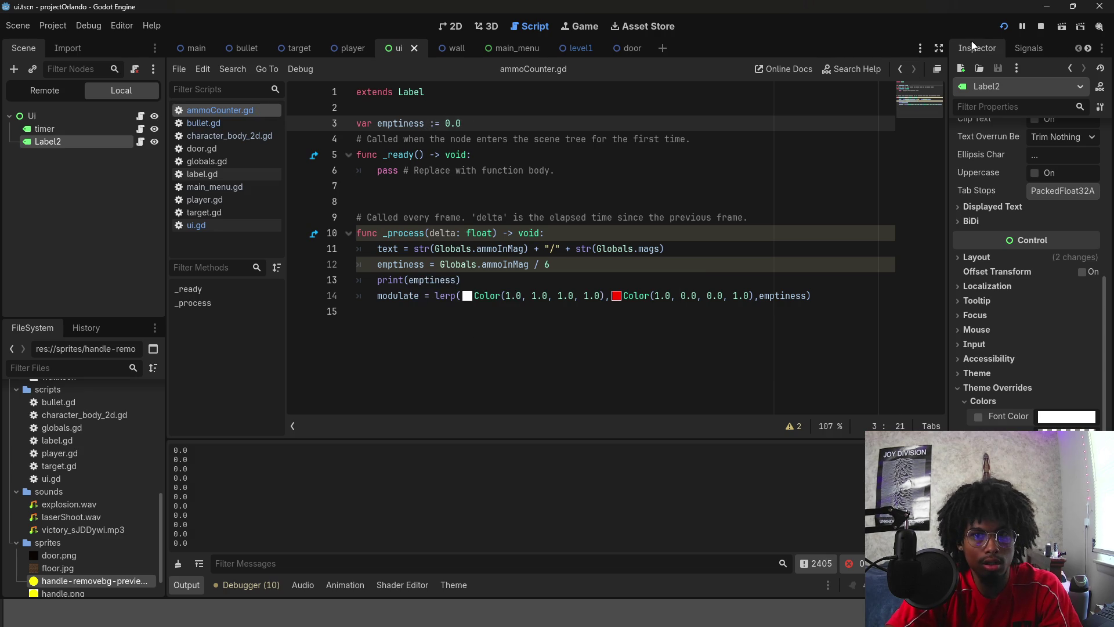
Run the project again and switch between the game and editor windows.
{"action": "left_click", "coordinate": [1004, 28]}
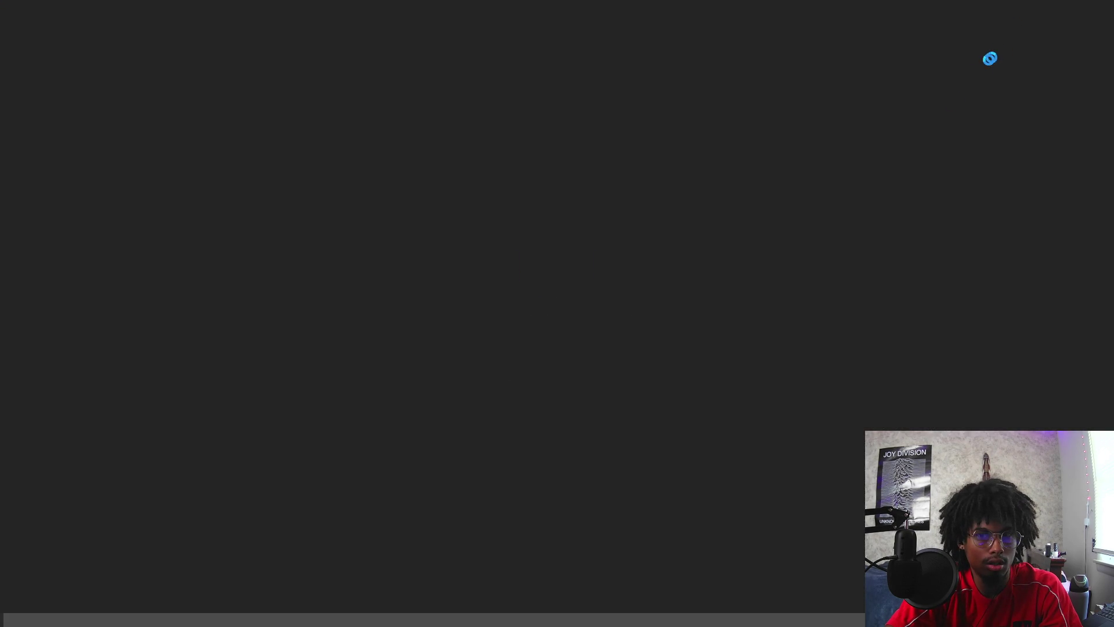
{"action": "key", "text": "alt+Tab"}
{"action": "key", "text": "alt+Tab"}
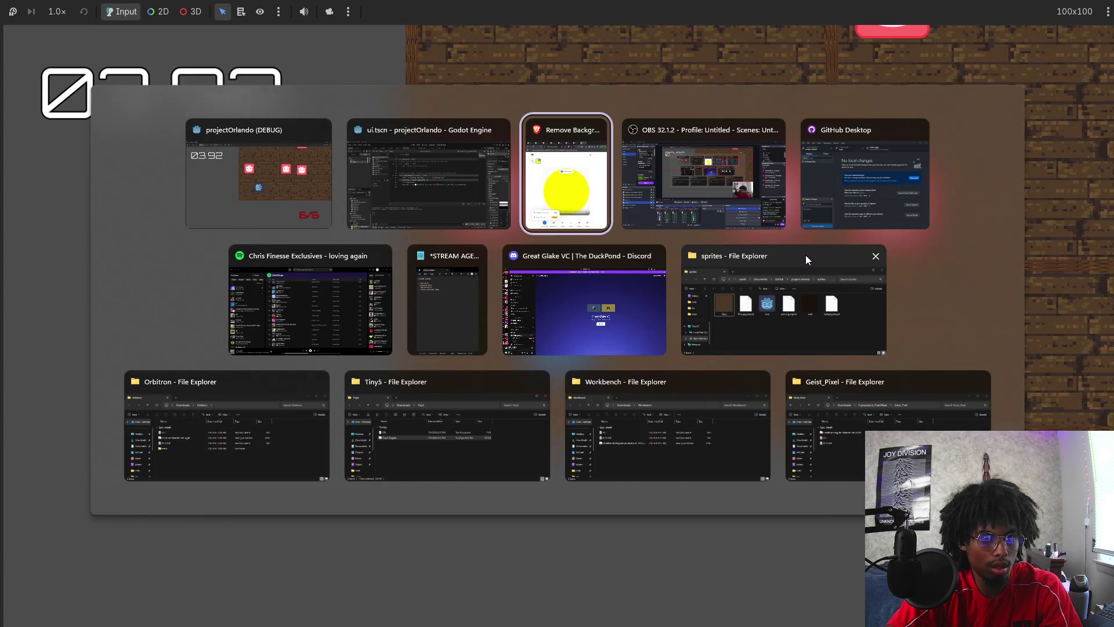
{"action": "key", "text": "alt+Tab"}
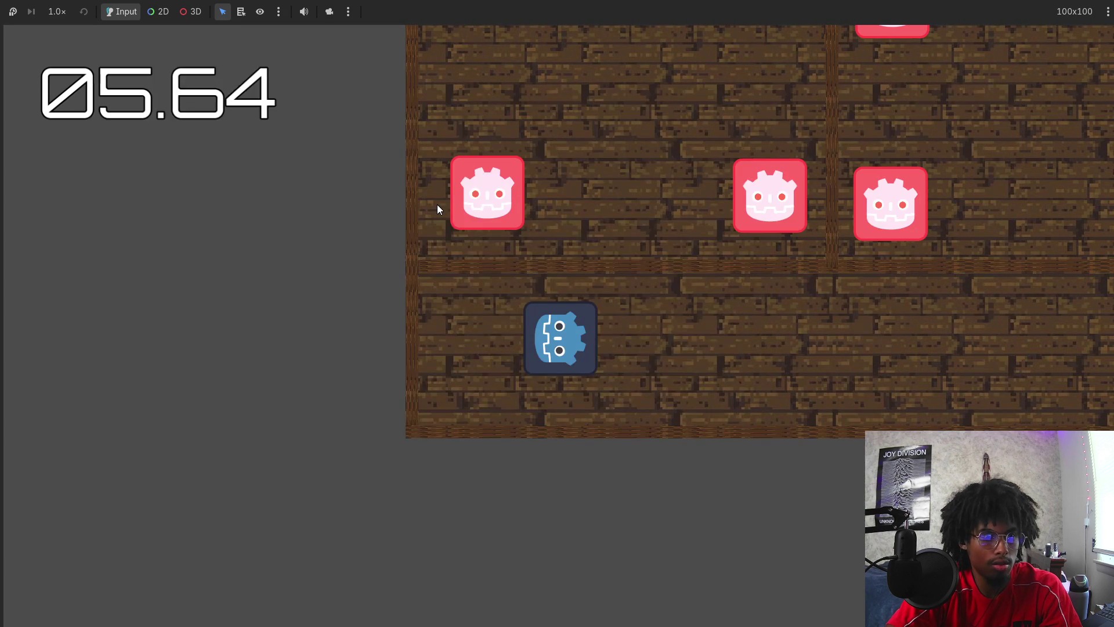
{"action": "key", "text": "super"}
{"action": "key", "text": "super"}
{"action": "key", "text": "alt+Tab"}
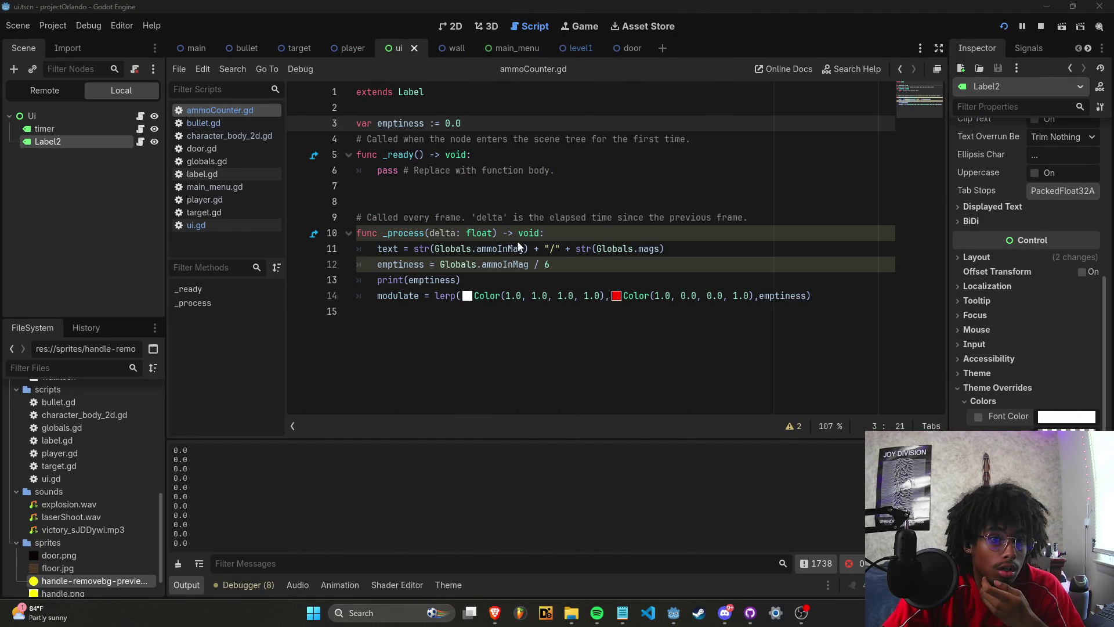
Replace the emptiness calculation on line 12 with a test print(5/6) and save.
{"action": "left_click", "coordinate": [558, 262]}
{"action": "left_click_drag", "start_coordinate": [563, 265], "coordinate": [378, 266]}
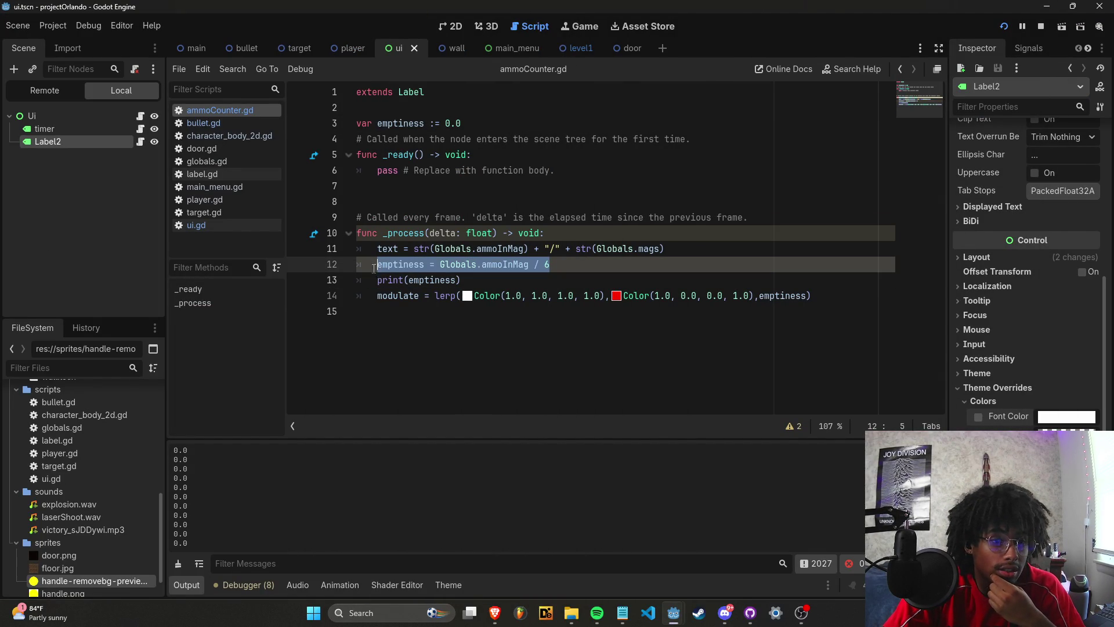
{"action": "type", "text": "print(Glob"}
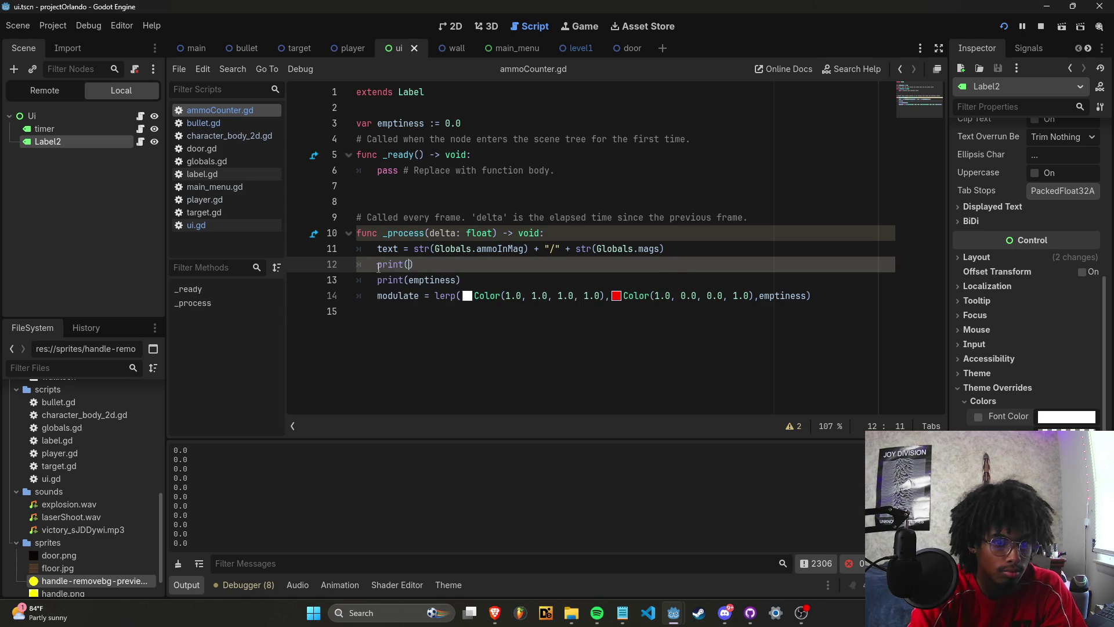
{"action": "type", "text": "als.ammoInMag"}
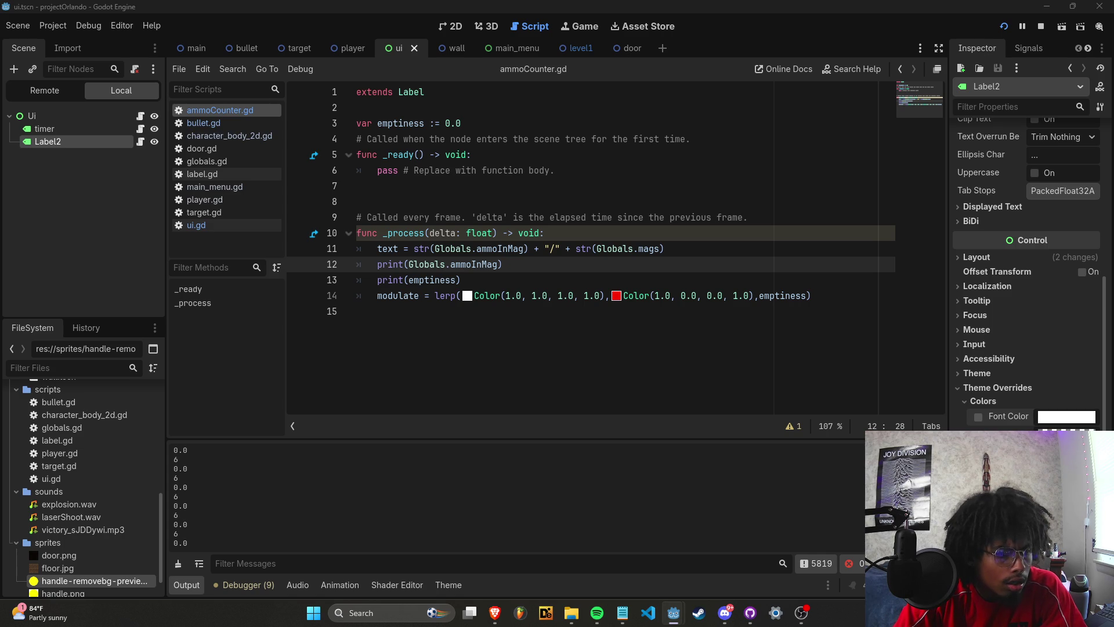
{"action": "left_click_drag", "start_coordinate": [502, 264], "coordinate": [413, 264]}
{"action": "type", "text": "5/6"}
{"action": "key", "text": "ctrl+s"}
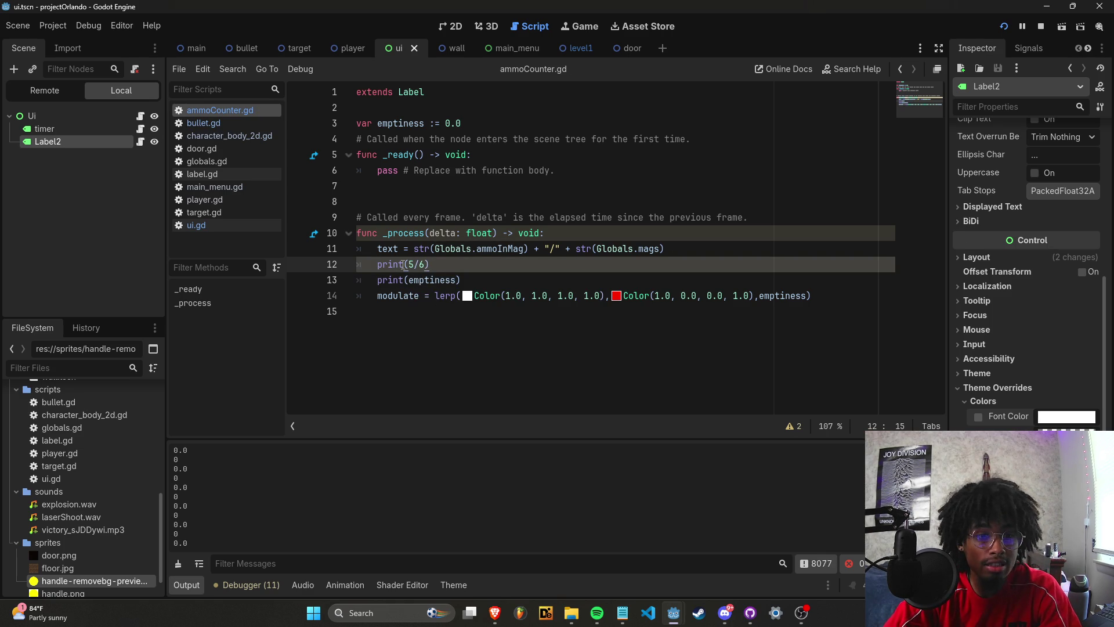
Change the test to print(float(5/6)), fix its parentheses, and save.
{"action": "type", "text": "float(5/6"}
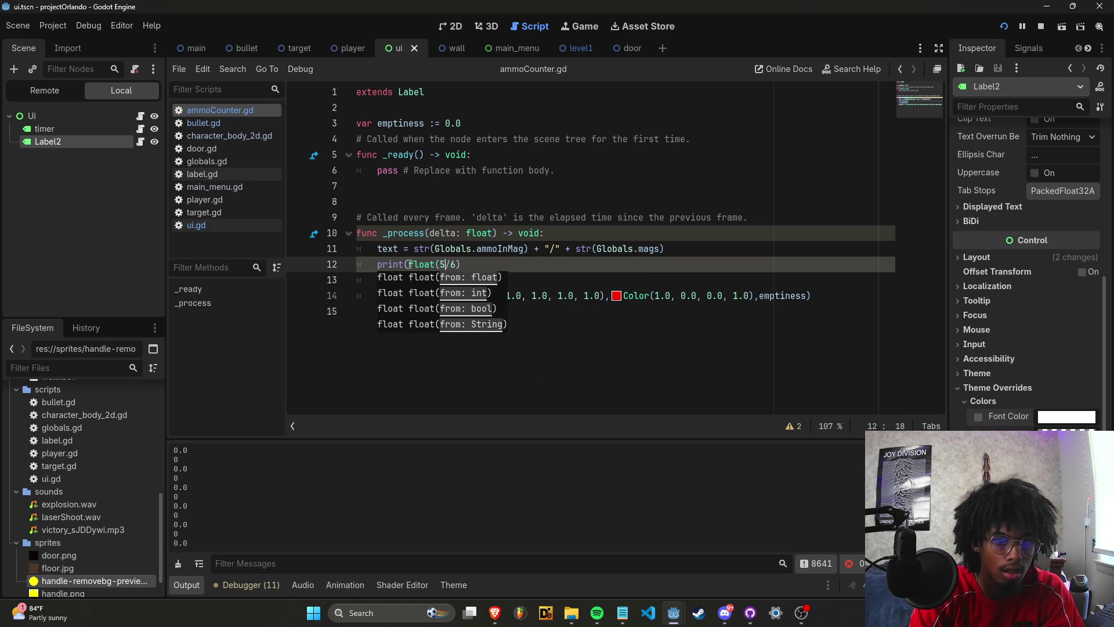
{"action": "type", "text": ")"}
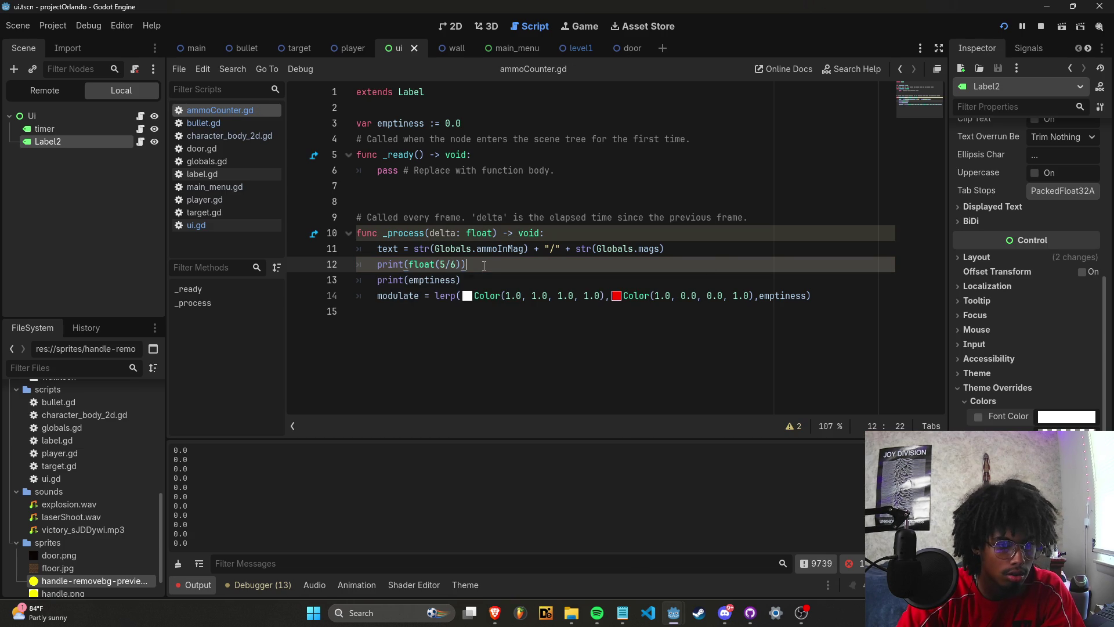
{"action": "left_click_drag", "start_coordinate": [462, 266], "coordinate": [411, 265]}
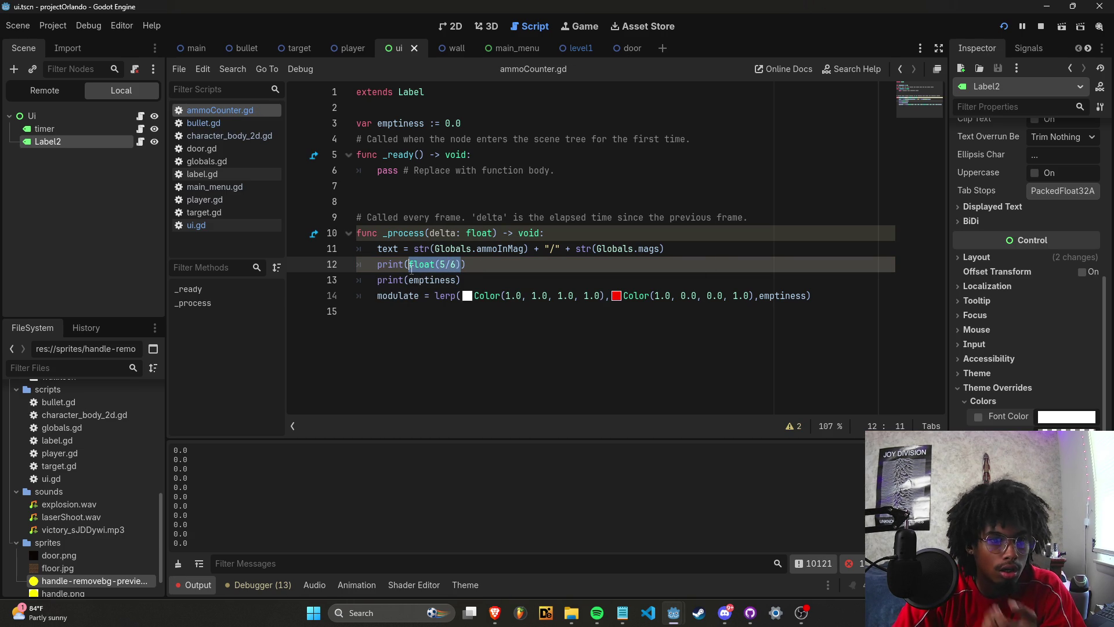
{"action": "left_click", "coordinate": [452, 265]}
{"action": "type", "text": ")"}
{"action": "key", "text": "End"}
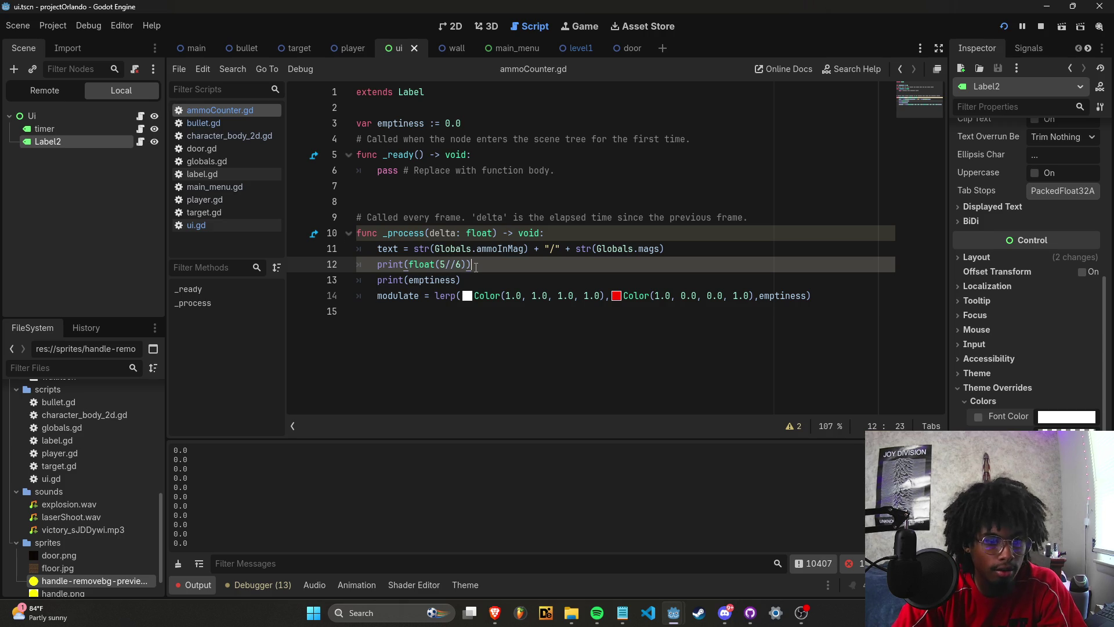
{"action": "key", "text": "BackSpace"}
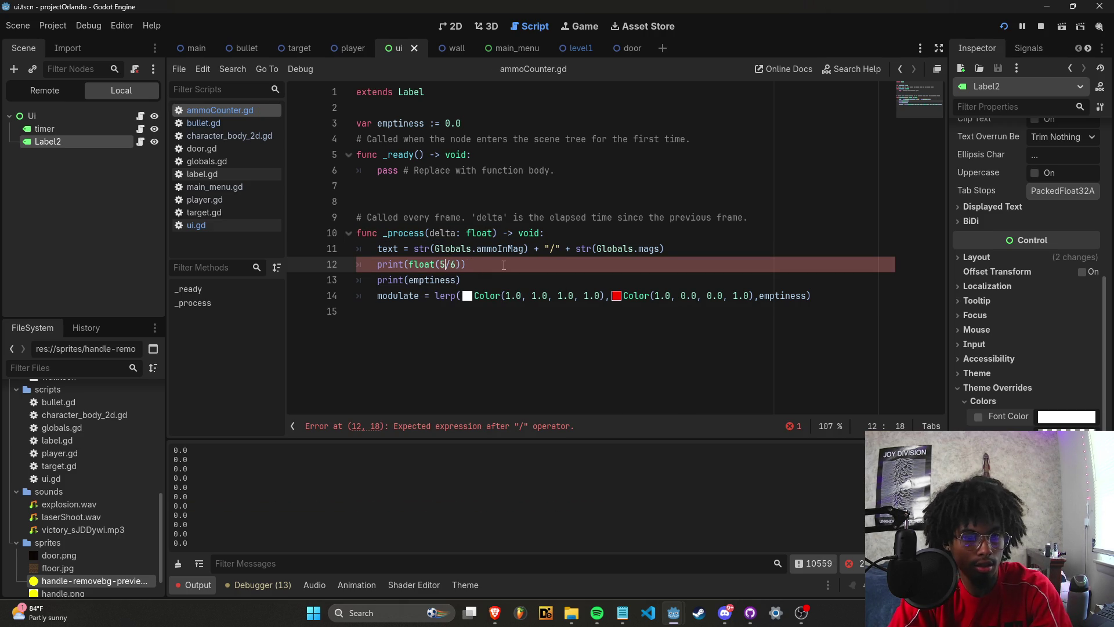
{"action": "key", "text": "ctrl+s"}
Try a modulo variant, float(5%6), in the test print and save it.
{"action": "key", "text": "shift+Left"}
{"action": "type", "text": "%"}
{"action": "key", "text": "End"}
{"action": "key", "text": "ctrl+s"}
{"action": "left_click_drag", "start_coordinate": [452, 264], "coordinate": [447, 265]}
{"action": "key", "text": "ctrl+s"}
{"action": "right_click", "coordinate": [490, 266]}
{"action": "key", "text": "Escape"}
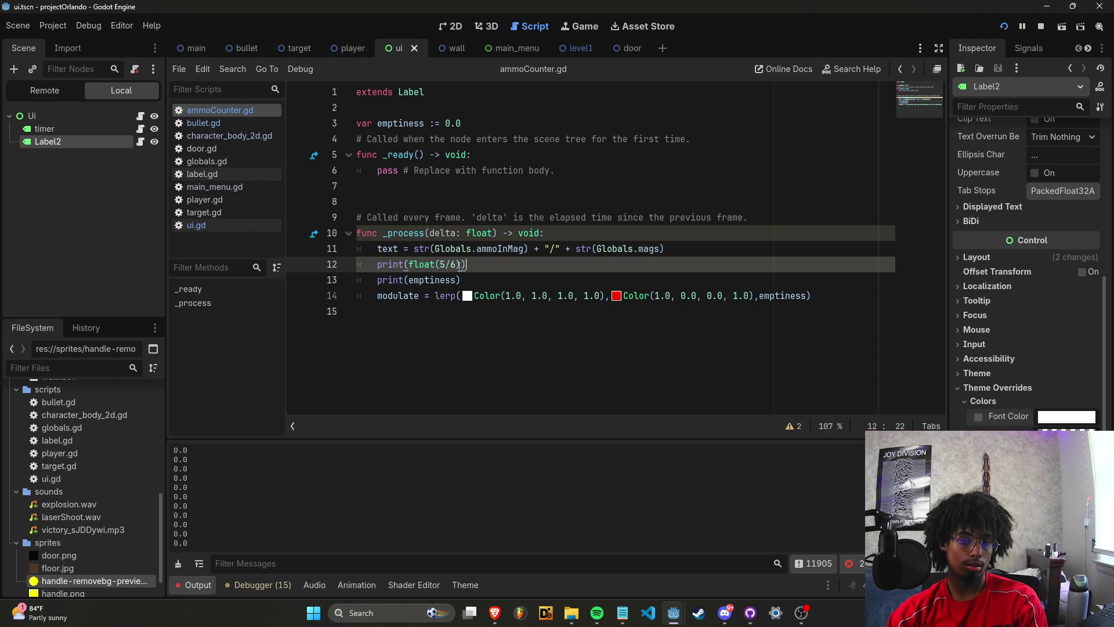
{"action": "left_click_drag", "start_coordinate": [465, 264], "coordinate": [369, 266]}
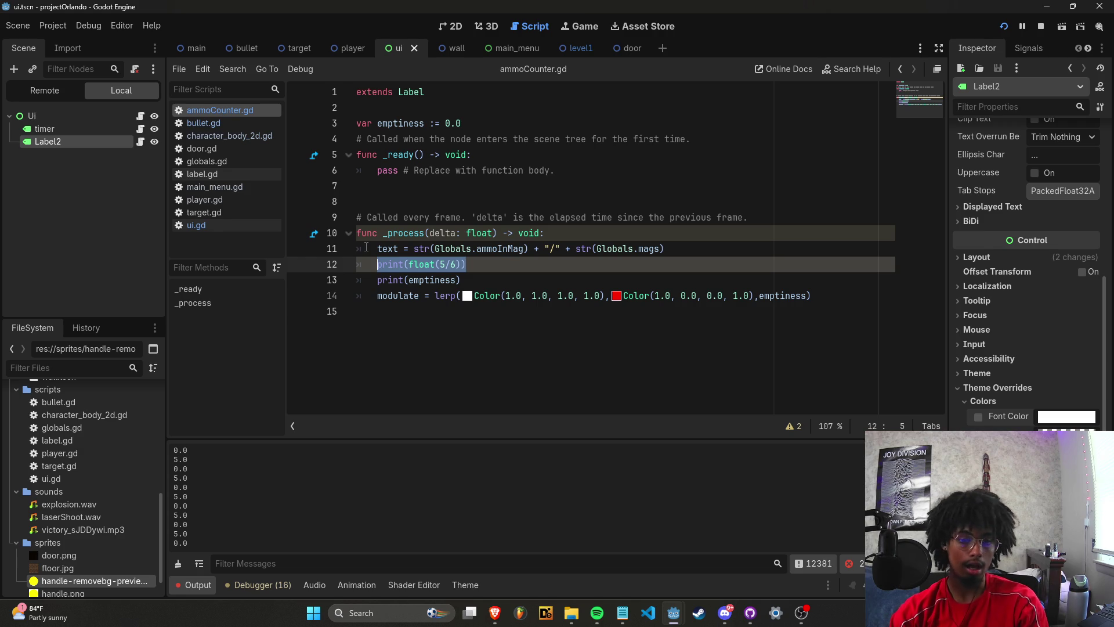
Search Brave for 'godot division with decimals' and expand the AI Overview answer.
{"action": "left_click", "coordinate": [494, 613]}
{"action": "key", "text": "ctrl+t"}
{"action": "type", "text": "g"}
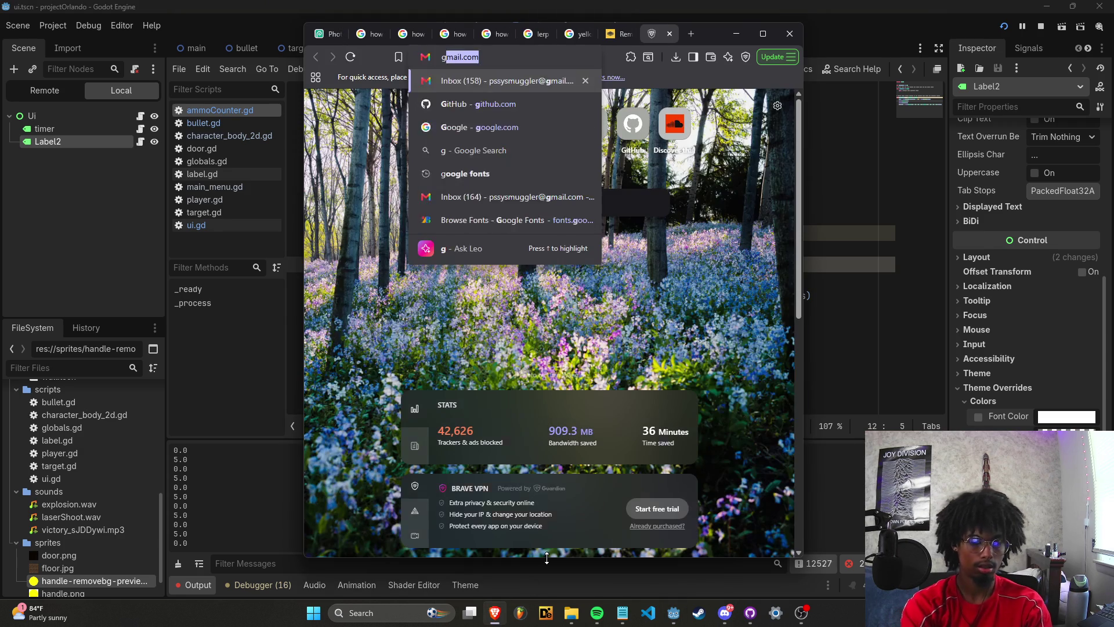
{"action": "type", "text": "odot division with "}
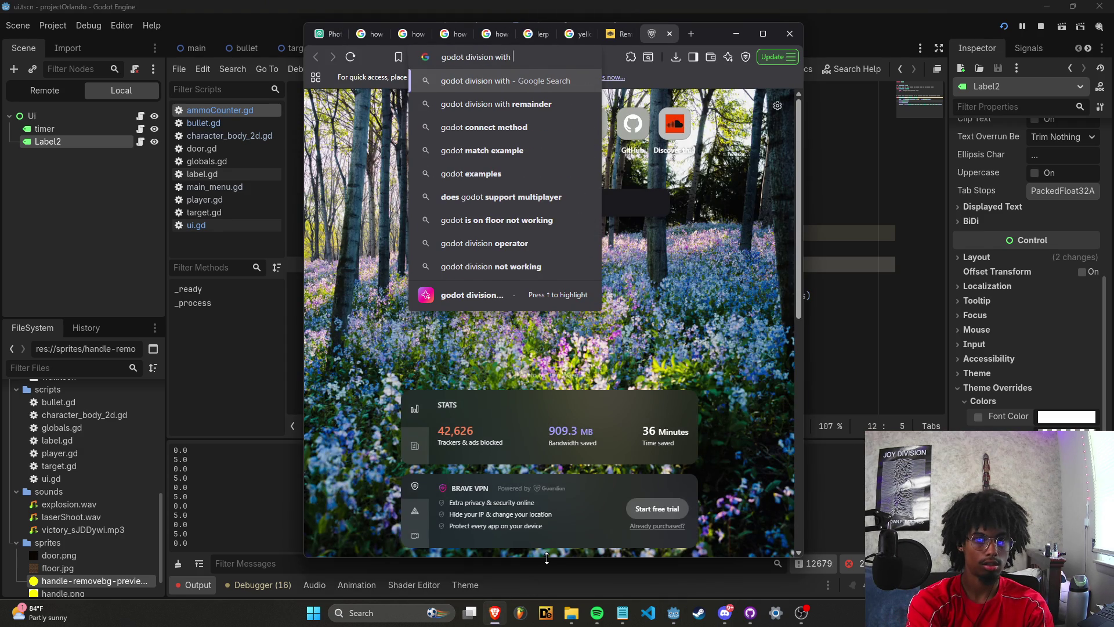
{"action": "type", "text": "decimals"}
{"action": "key", "text": "Return"}
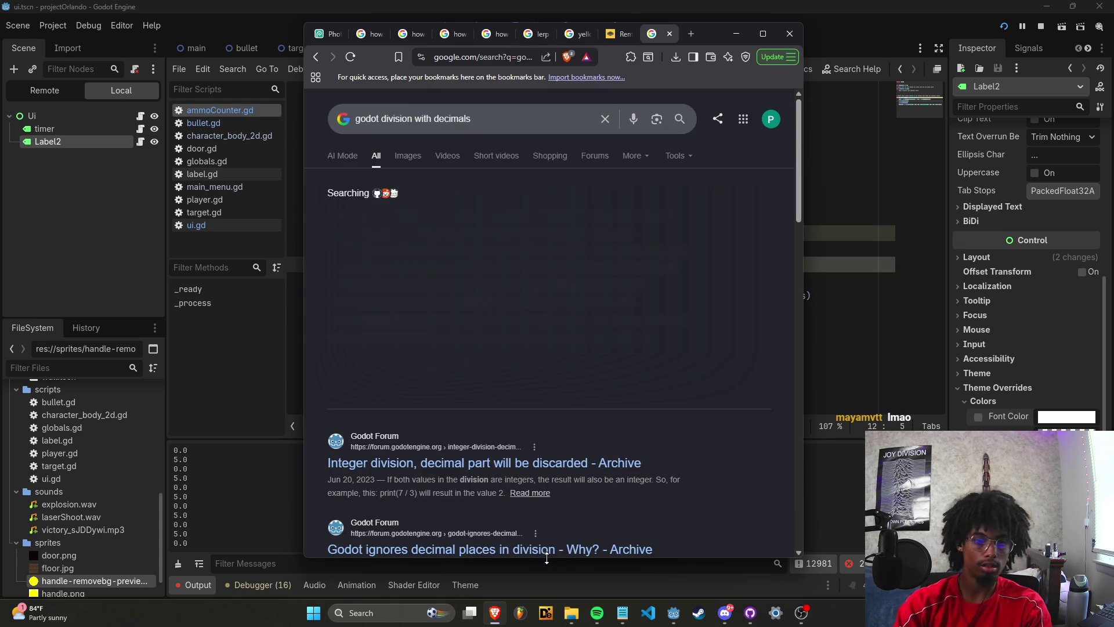
{"action": "left_click", "coordinate": [498, 394]}
{"action": "scroll", "coordinate": [497, 411], "scroll_direction": "down", "scroll_amount": 1}
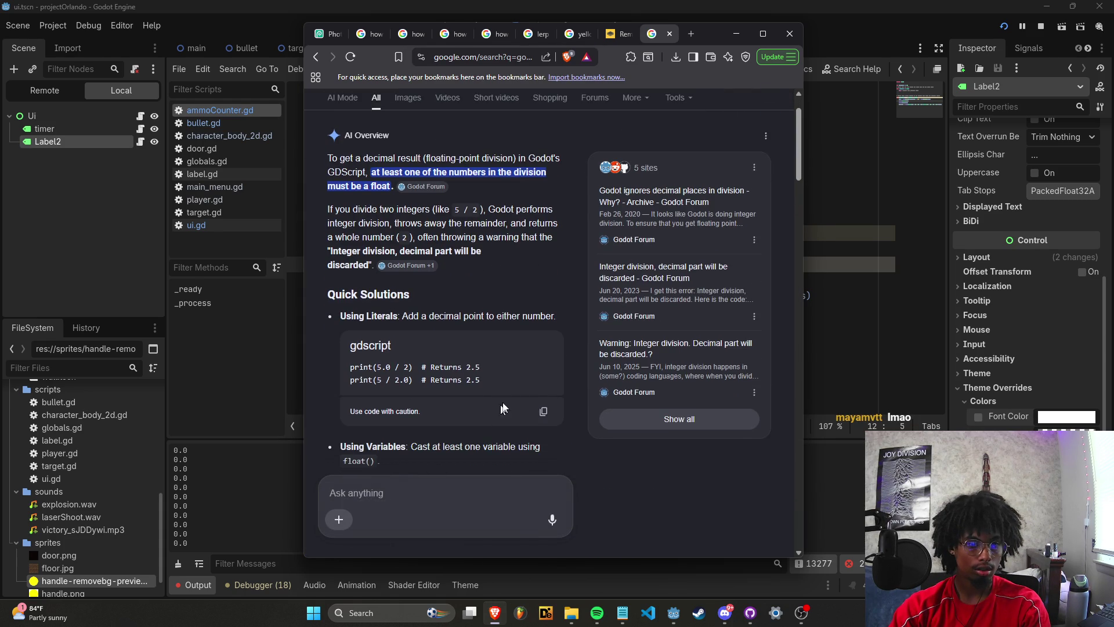
Change line 12's test in Godot to print(float(5.0/6.0)).
{"action": "key", "text": "alt+Tab"}
{"action": "left_click", "coordinate": [447, 267]}
{"action": "type", "text": ".0/6.0"}
{"action": "left_click", "coordinate": [556, 264]}
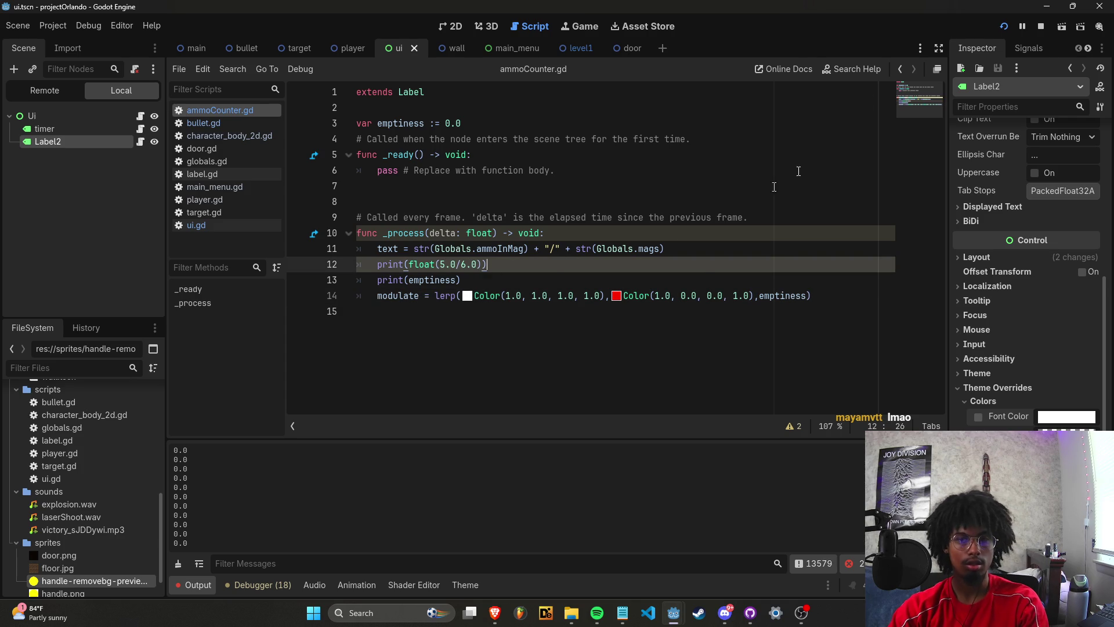
Run the game to check the printed value, stop it, and restore the emptiness assignment.
{"action": "left_click", "coordinate": [1004, 27]}
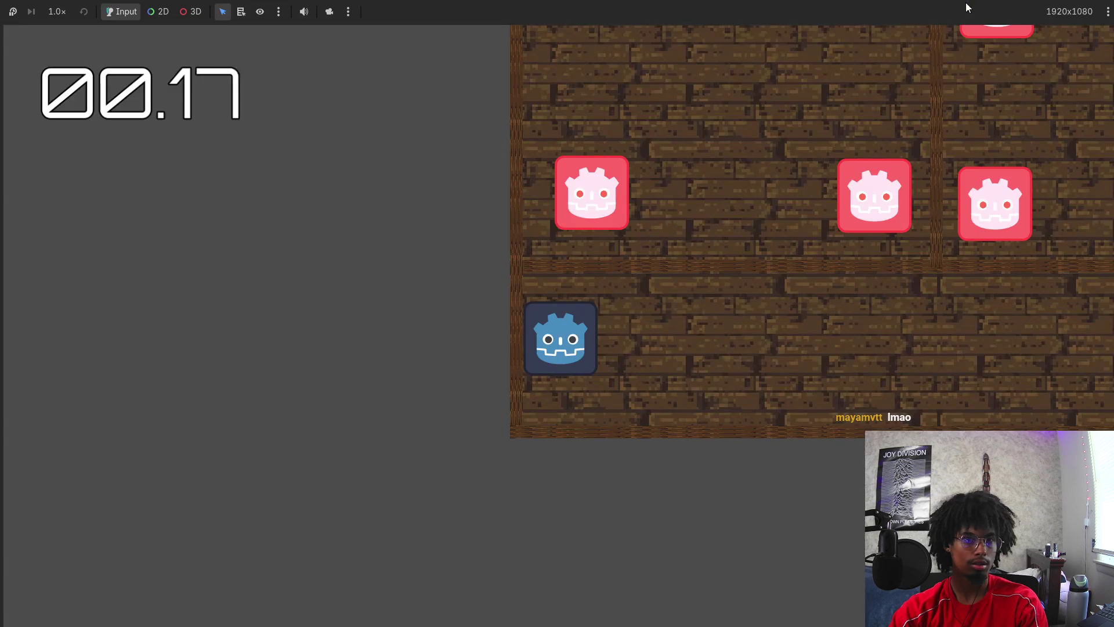
{"action": "key", "text": "alt+Tab"}
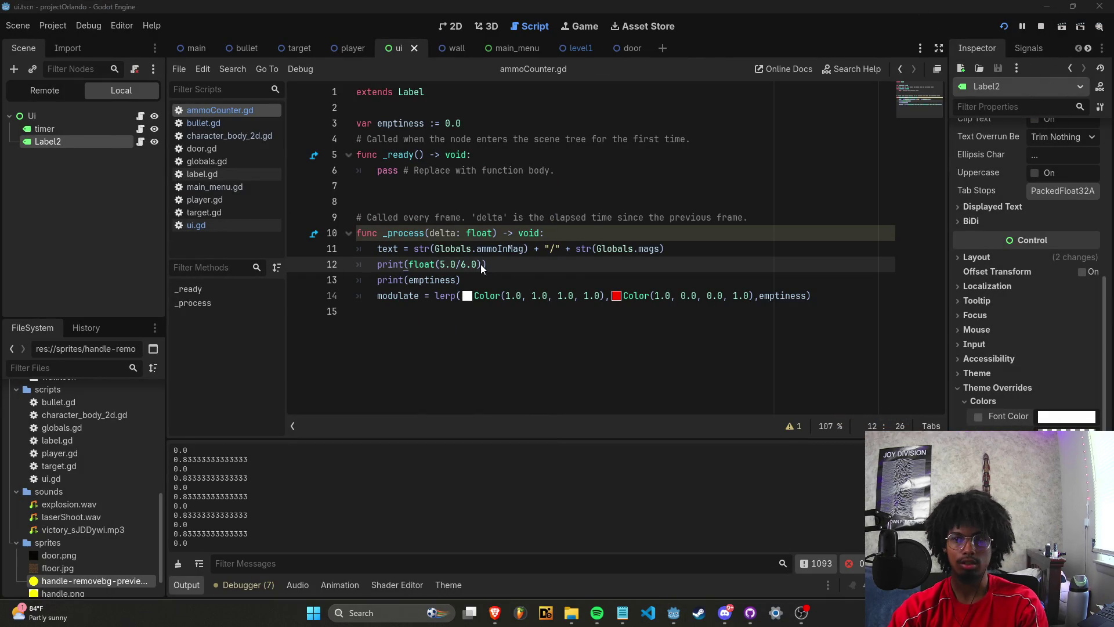
{"action": "key", "text": "F8"}
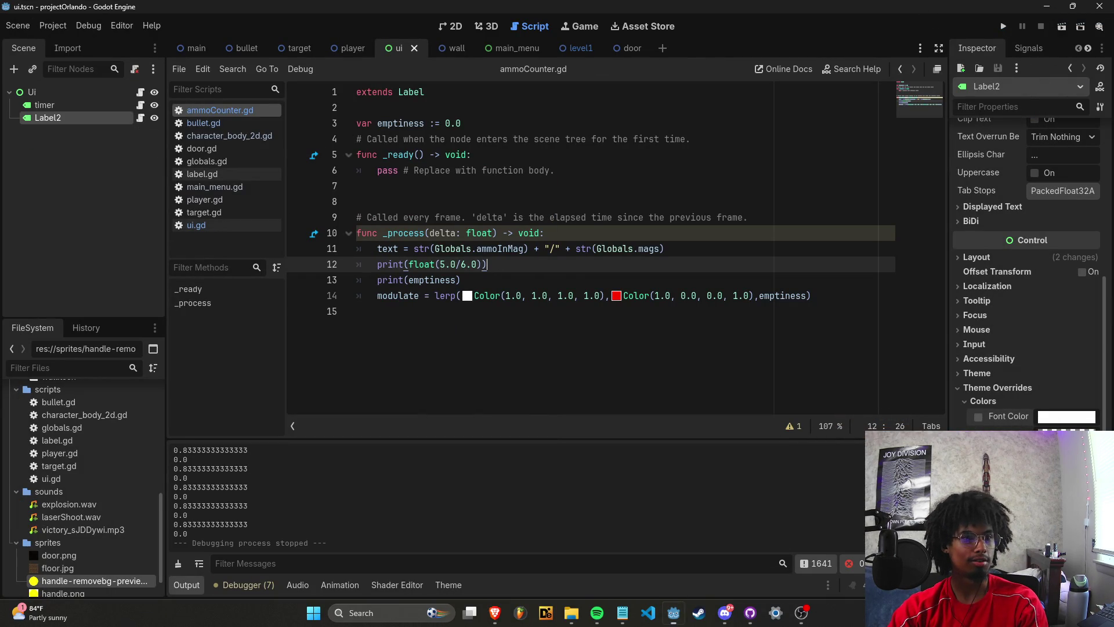
{"action": "left_click_drag", "start_coordinate": [488, 264], "coordinate": [380, 267]}
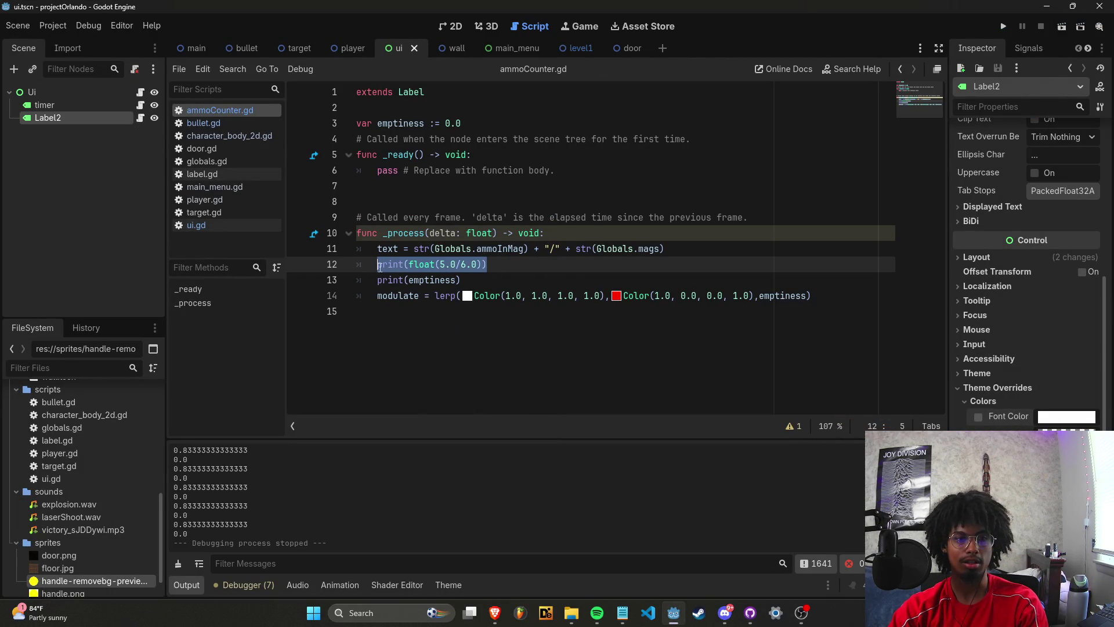
{"action": "type", "text": "print(5/6)"}
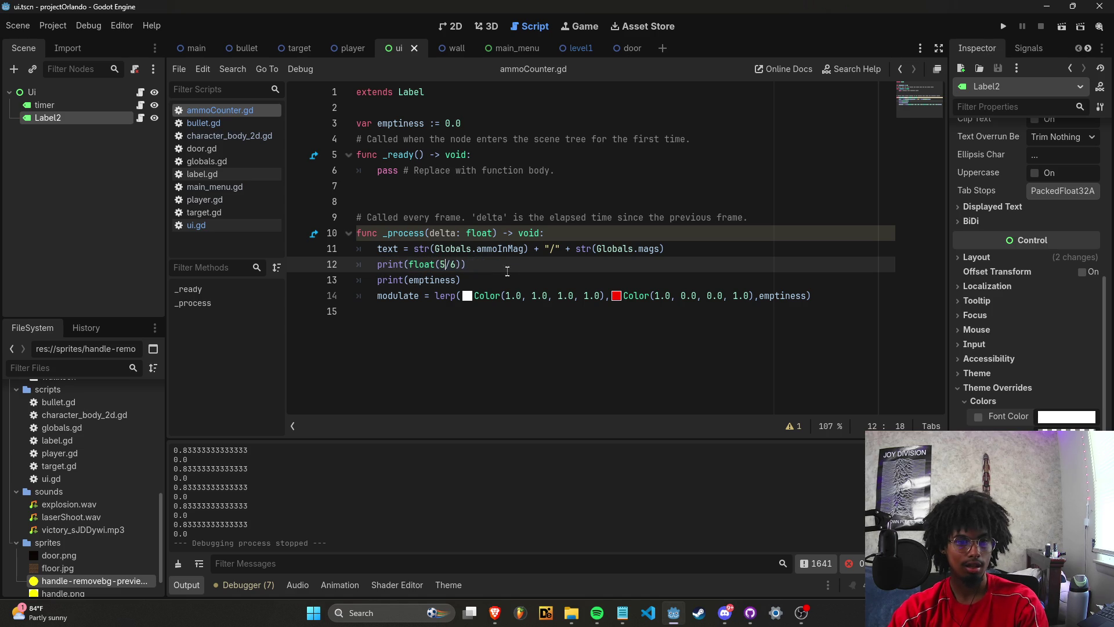
{"action": "key", "text": "ctrl+z"}
{"action": "key", "text": "ctrl+z"}
{"action": "key", "text": "ctrl+z"}
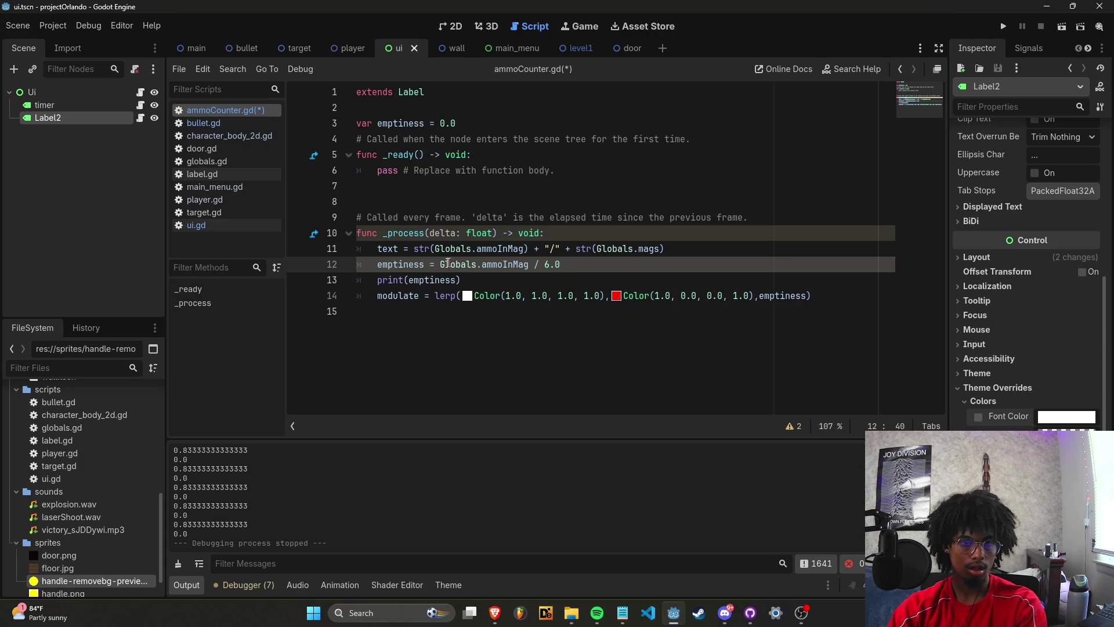
Make line 12 read emptiness = float(Globals.ammoInMag) / 6.0 and save.
{"action": "left_click", "coordinate": [443, 265]}
{"action": "type", "text": "float*"}
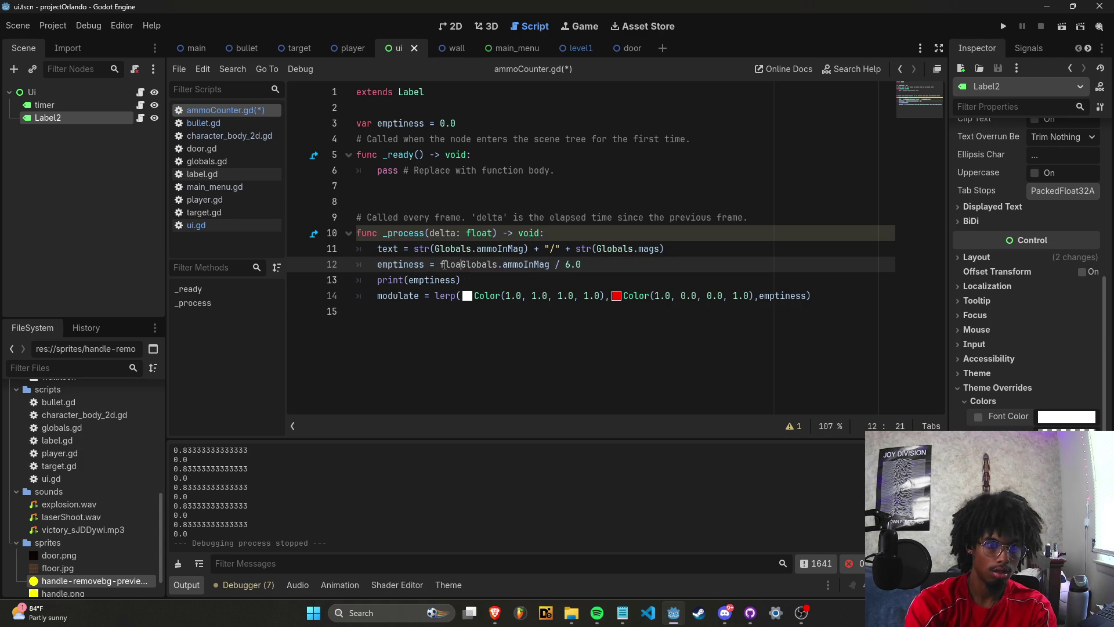
{"action": "key", "text": "BackSpace"}
{"action": "type", "text": "("}
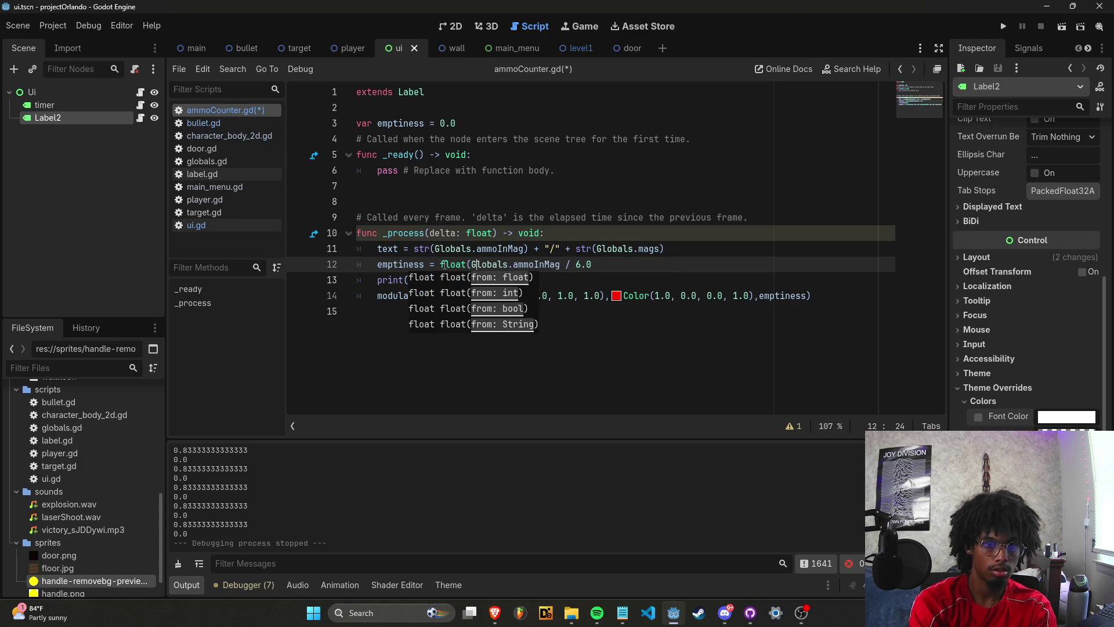
{"action": "key", "text": "Right"}
{"action": "key", "text": "Right"}
{"action": "key", "text": "Right"}
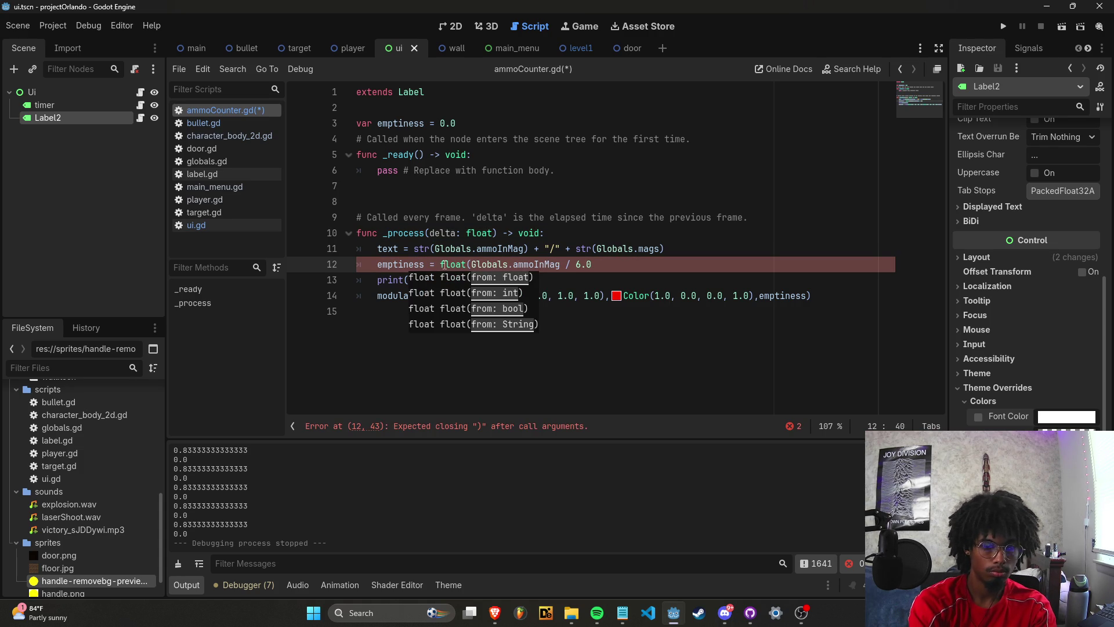
{"action": "type", "text": ")"}
{"action": "key", "text": "Down"}
{"action": "key", "text": "ctrl+s"}
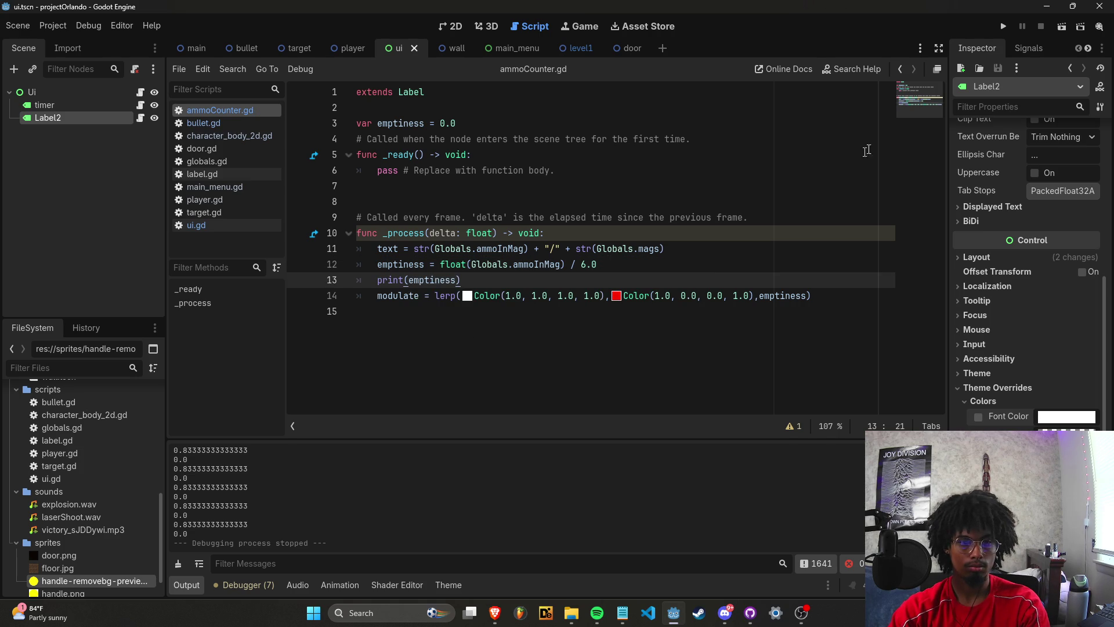
Test-run the game, stop it, and insert '1 - (' before float on line 12.
{"action": "left_click", "coordinate": [1004, 26]}
{"action": "key", "text": "d"}
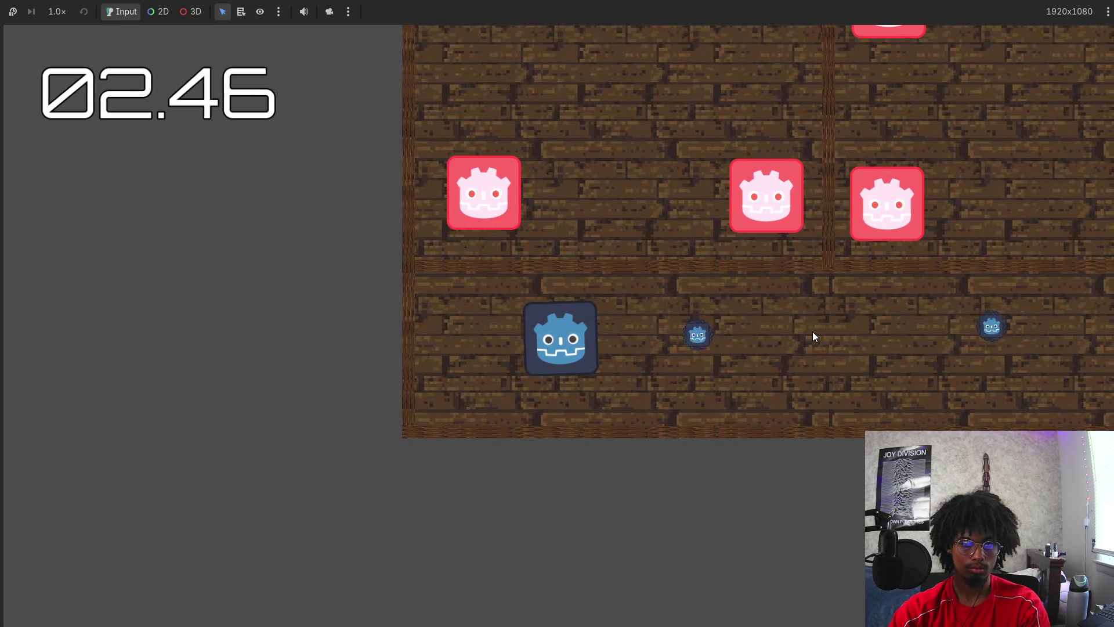
{"action": "key", "text": "F8"}
{"action": "left_click", "coordinate": [440, 265]}
{"action": "type", "text": "1 - (float(Globals.ammoInMag) / 6.0"}
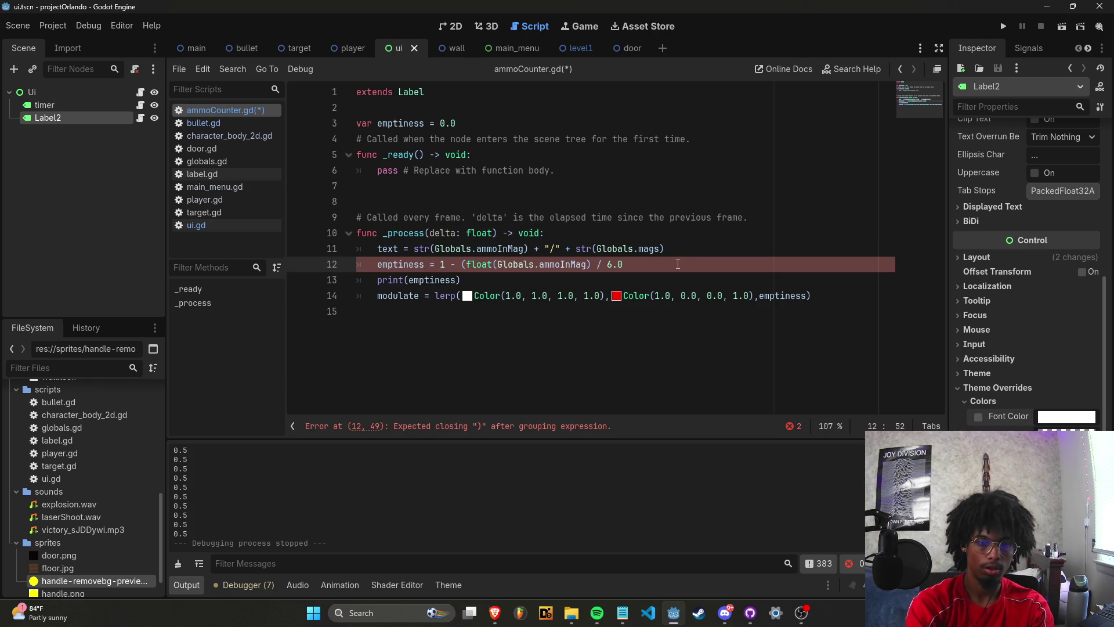
Save, delete the print(emptiness) debug line, and run the game.
{"action": "key", "text": "ctrl+s"}
{"action": "triple_click", "coordinate": [466, 280]}
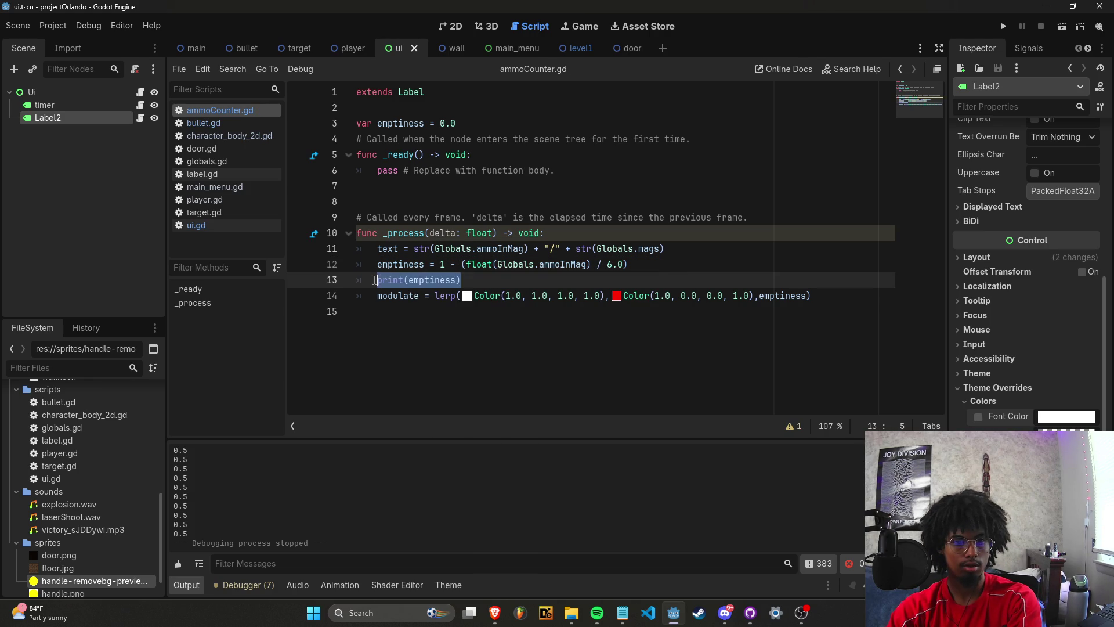
{"action": "key", "text": "BackSpace"}
{"action": "key", "text": "F5"}
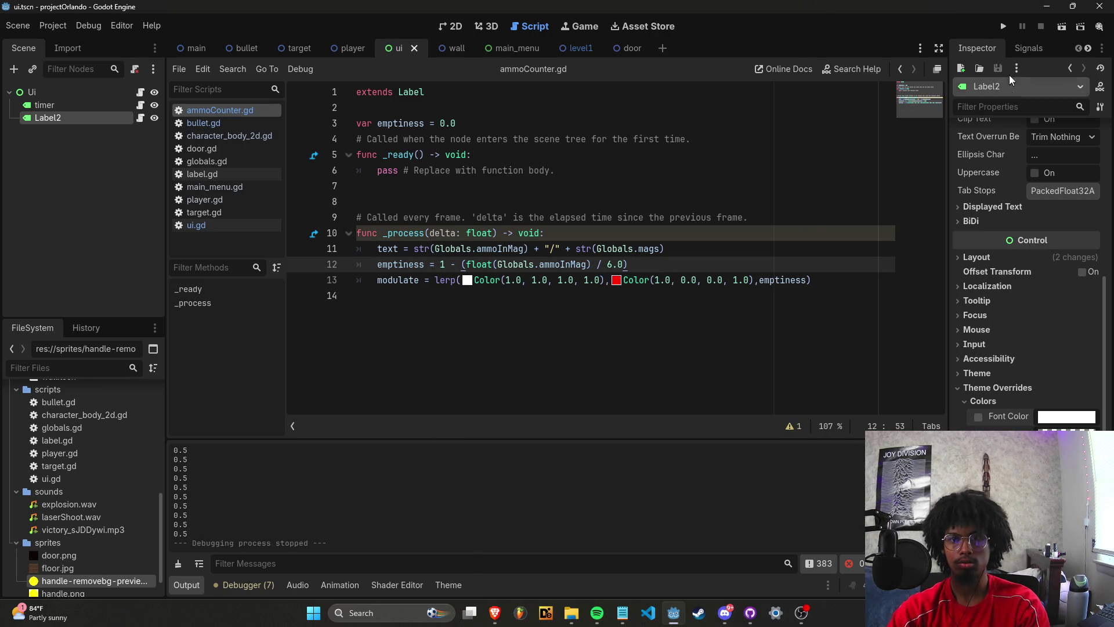
Move through the level shooting every target until the timer stops green at 19.37.
{"action": "key", "text": "d"}
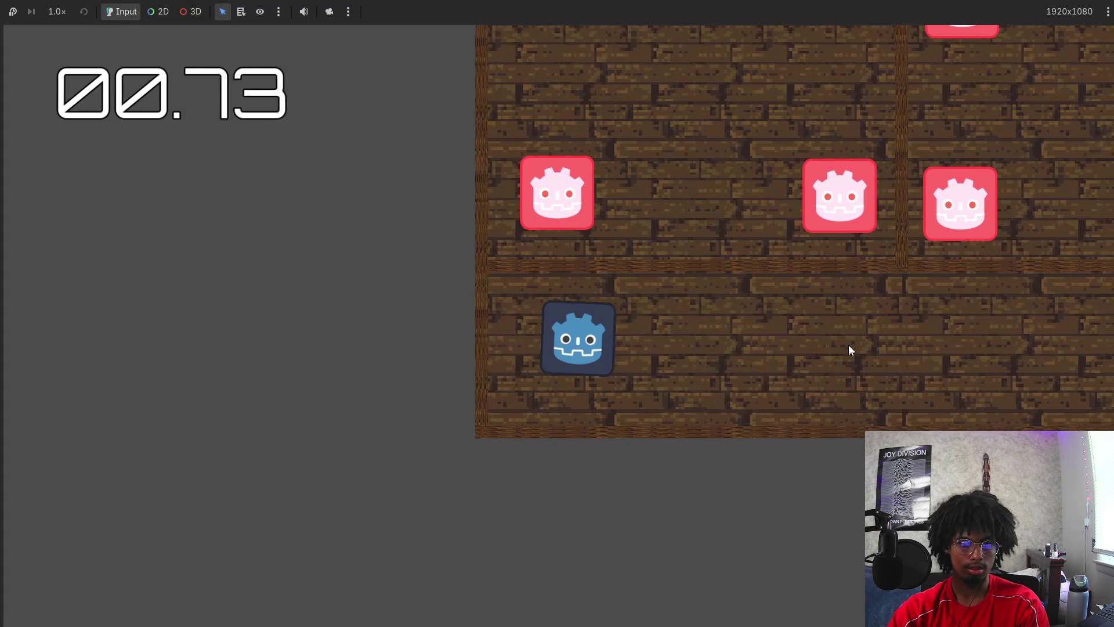
{"action": "key", "text": "d"}
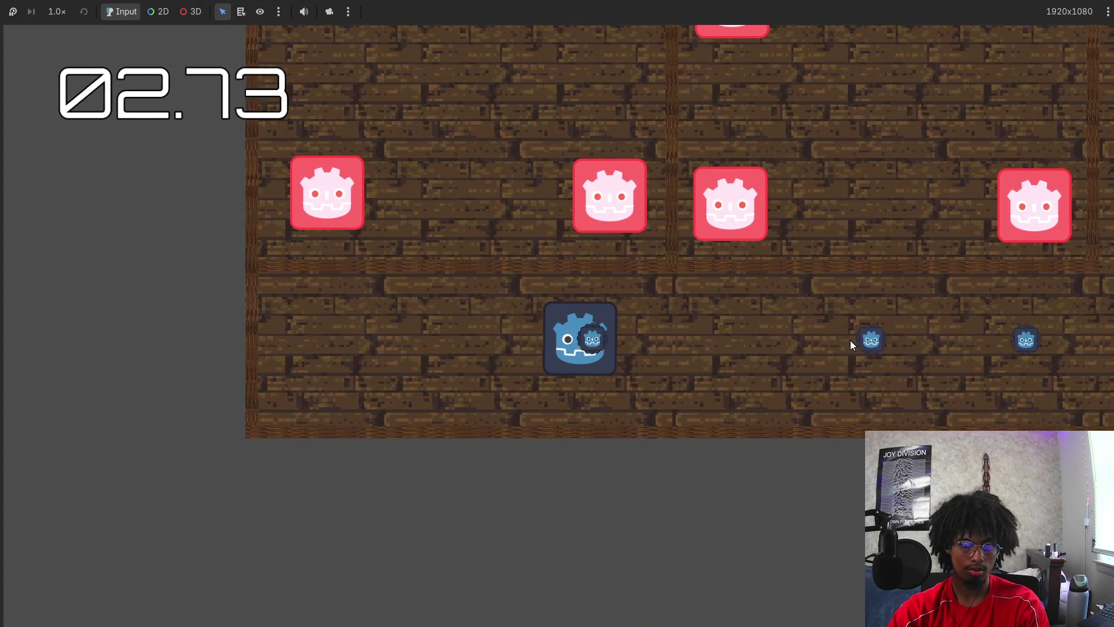
{"action": "key", "text": "d"}
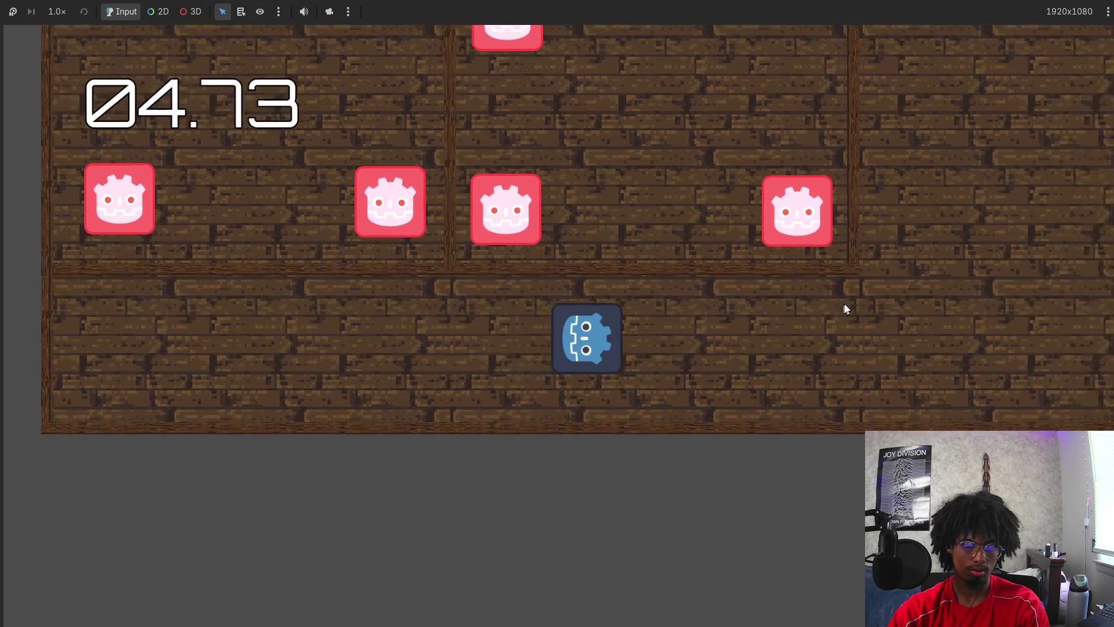
{"action": "key", "text": "d"}
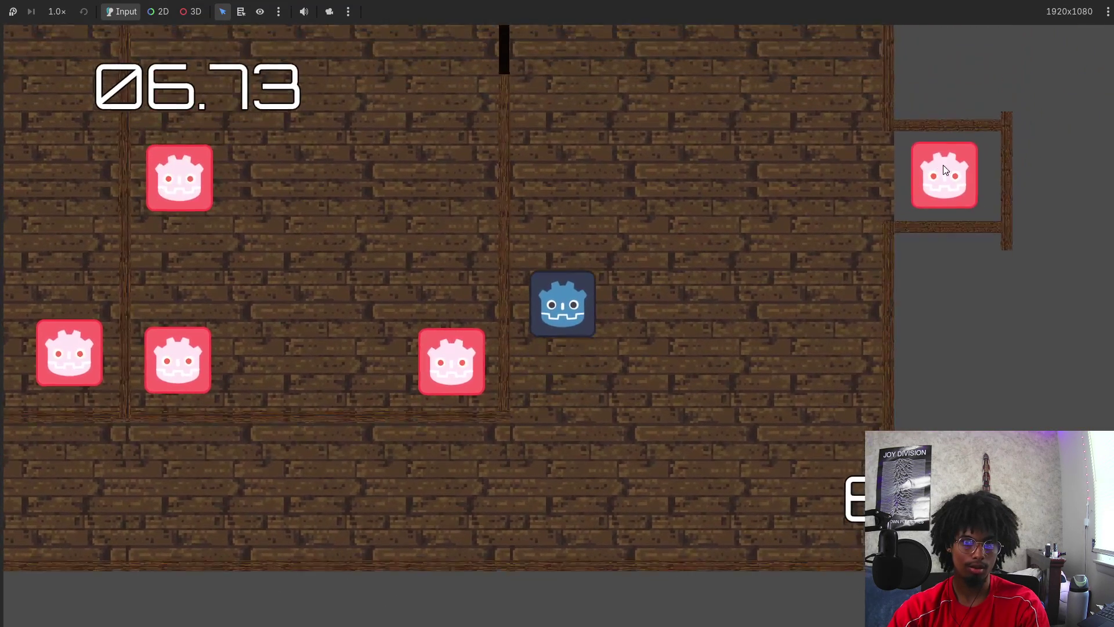
{"action": "key", "text": "a"}
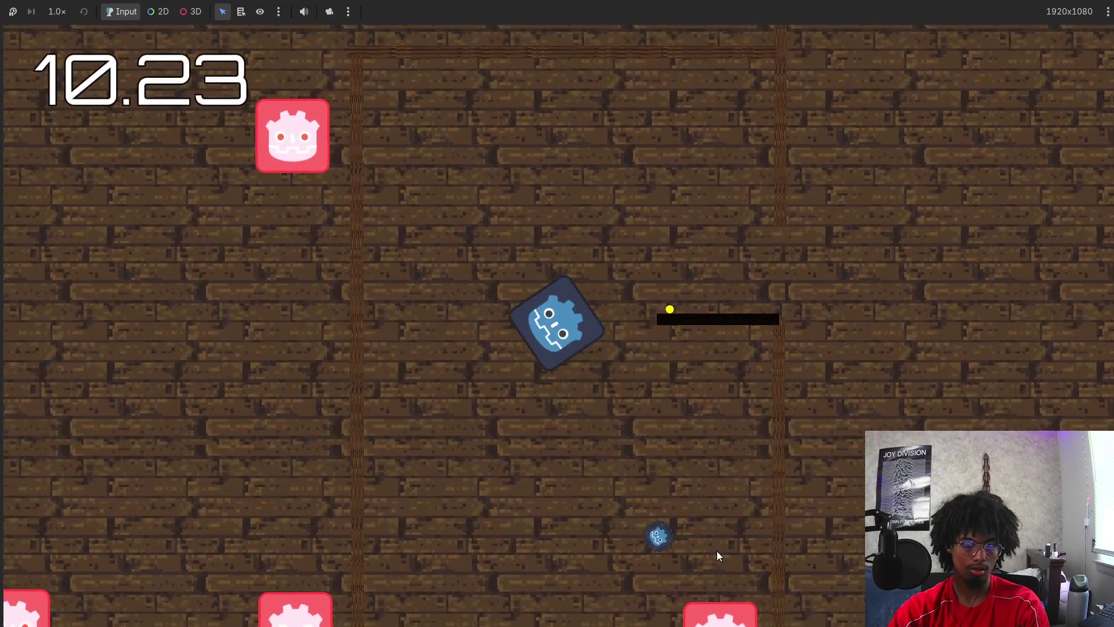
{"action": "key", "text": "d"}
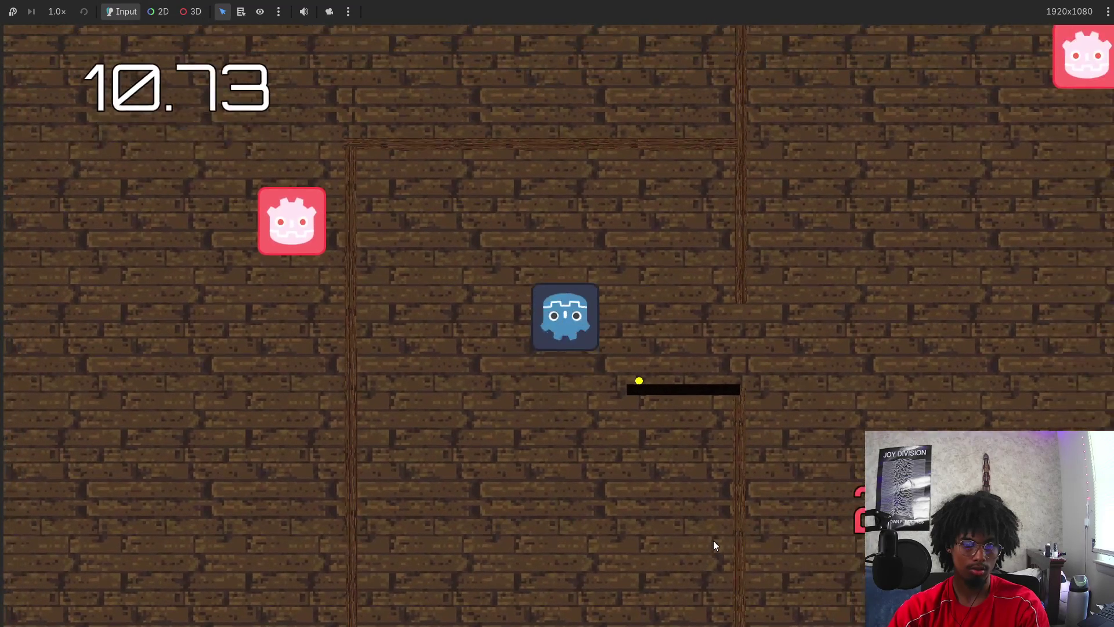
{"action": "key", "text": "d"}
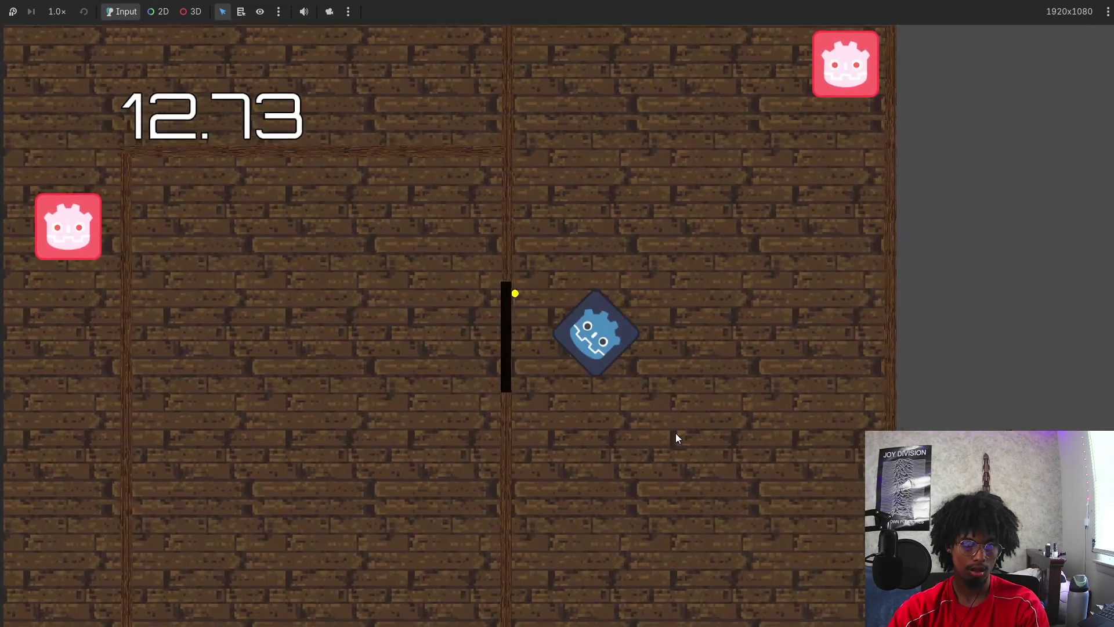
{"action": "key", "text": "a"}
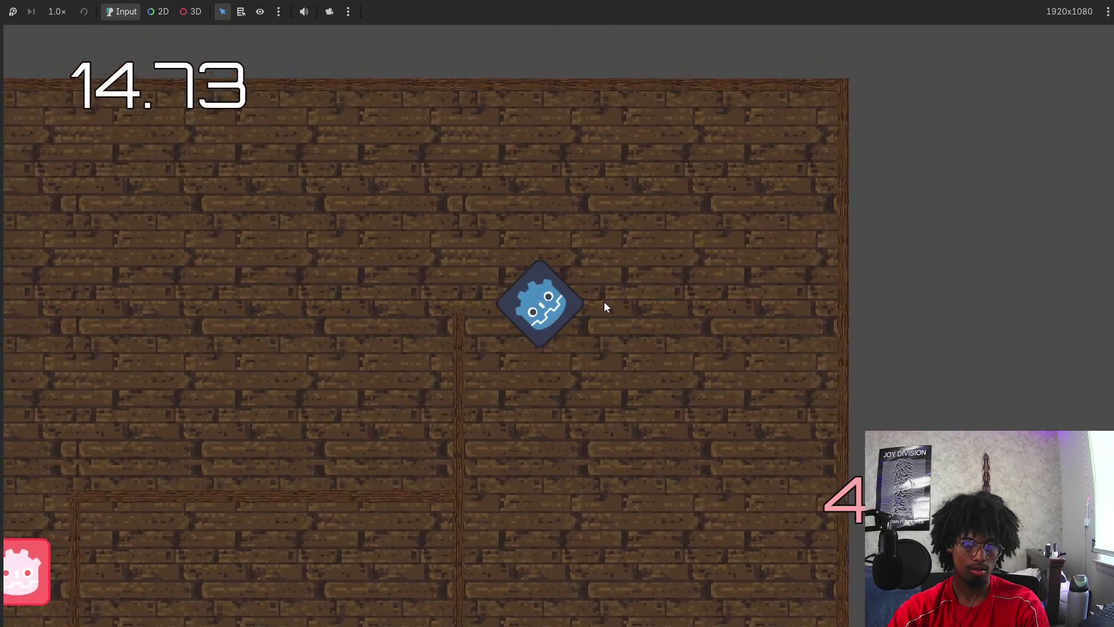
{"action": "key", "text": "a"}
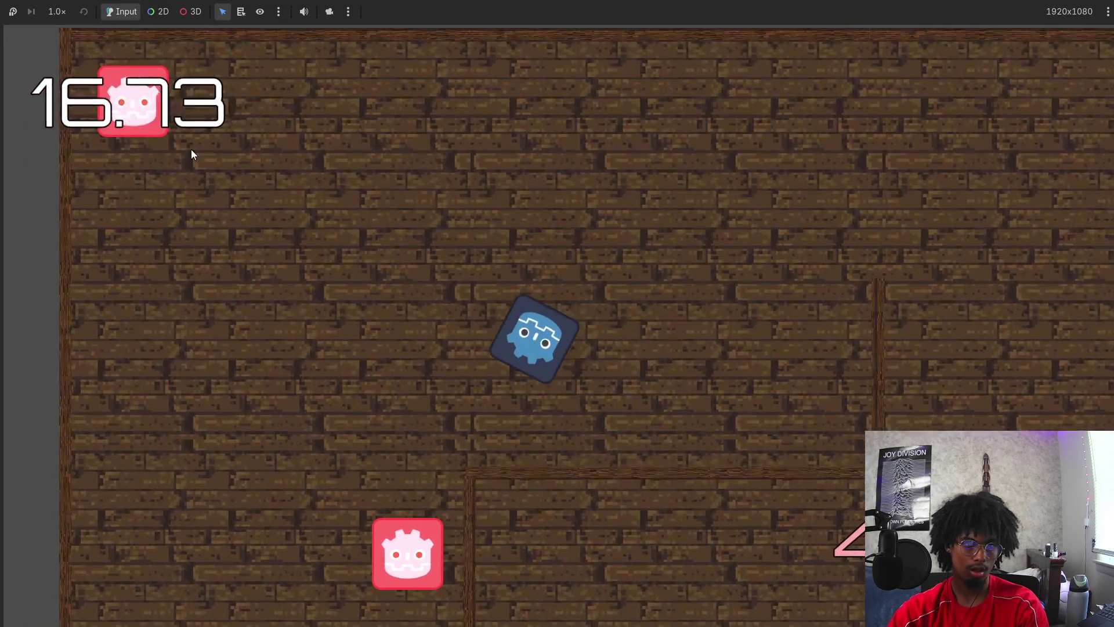
{"action": "key", "text": "a"}
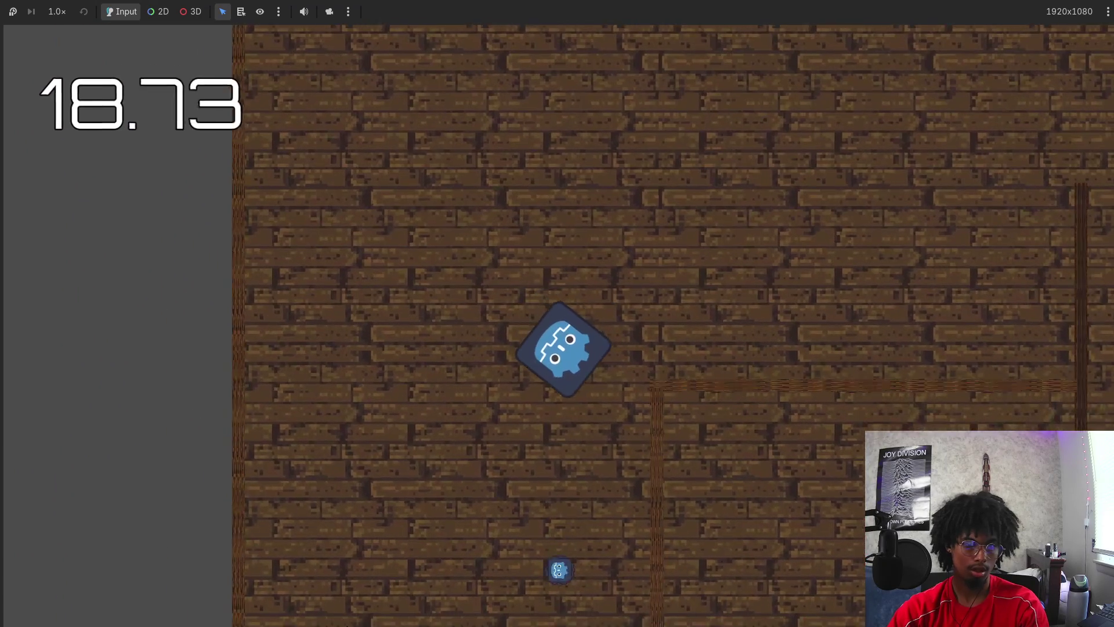
{"action": "key", "text": "d"}
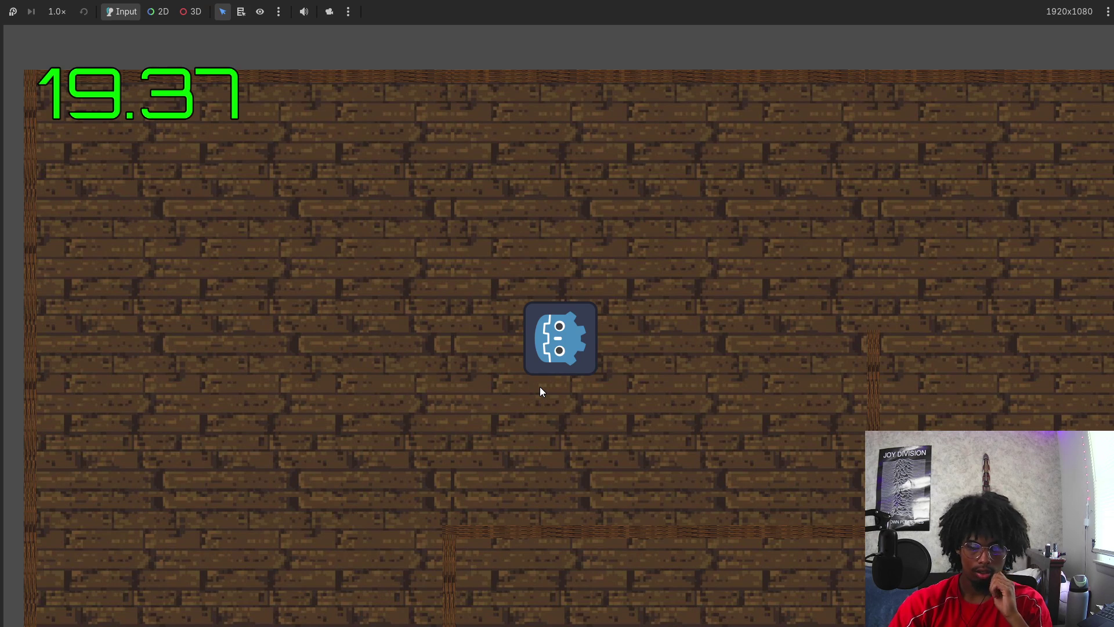
{"action": "key", "text": "d"}
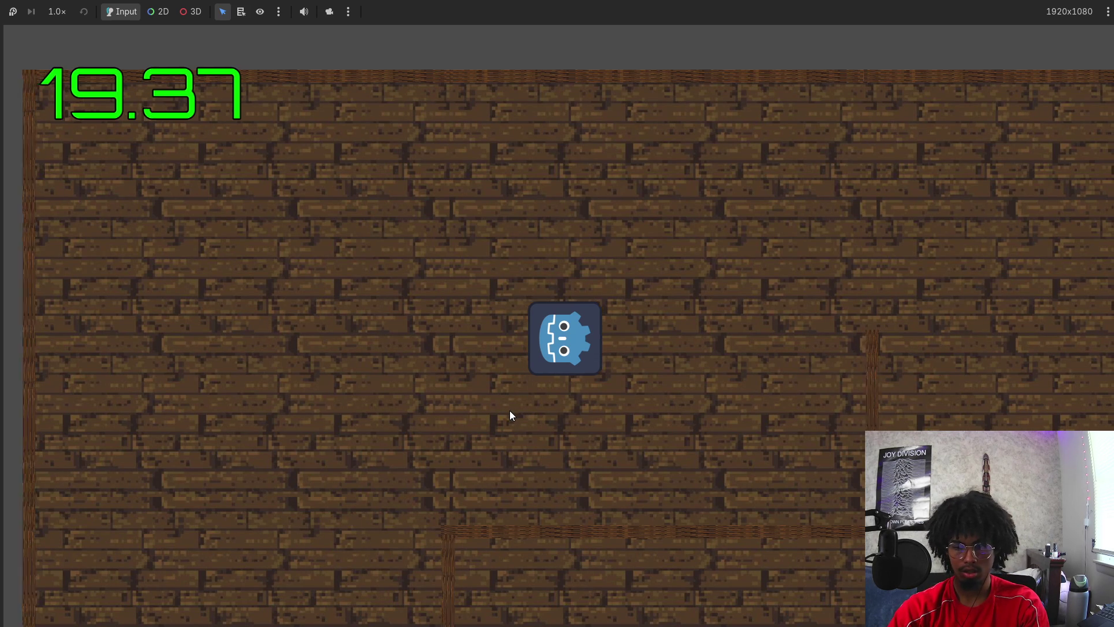
{"action": "key", "text": "super"}
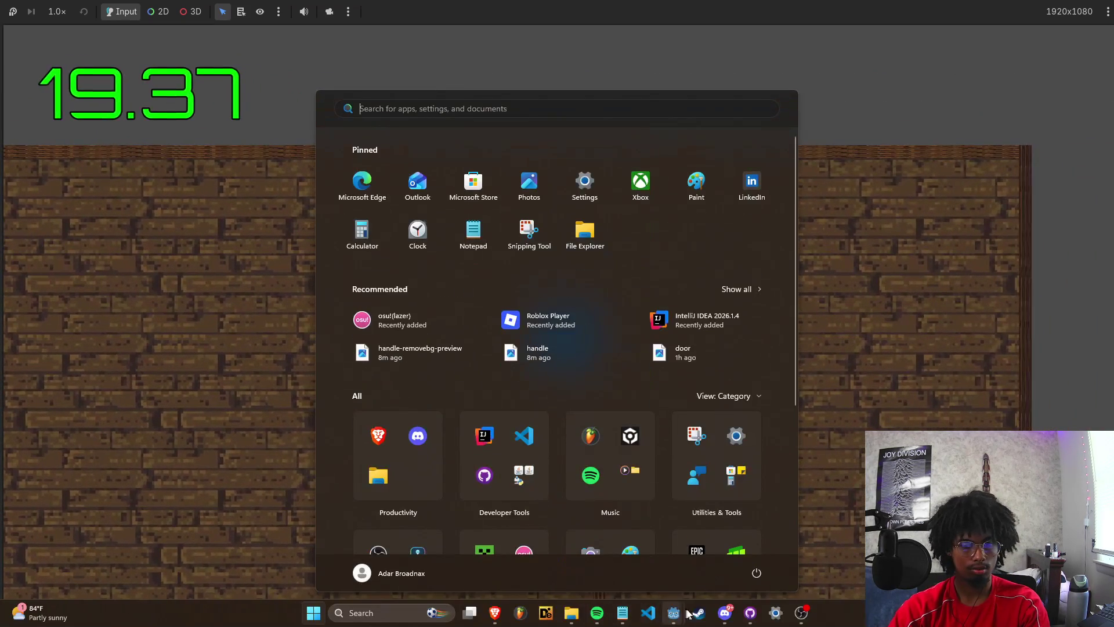
Mark 'add level(s)' done with a slash in the Notepad stream agenda, then return to the game.
{"action": "left_click", "coordinate": [473, 232]}
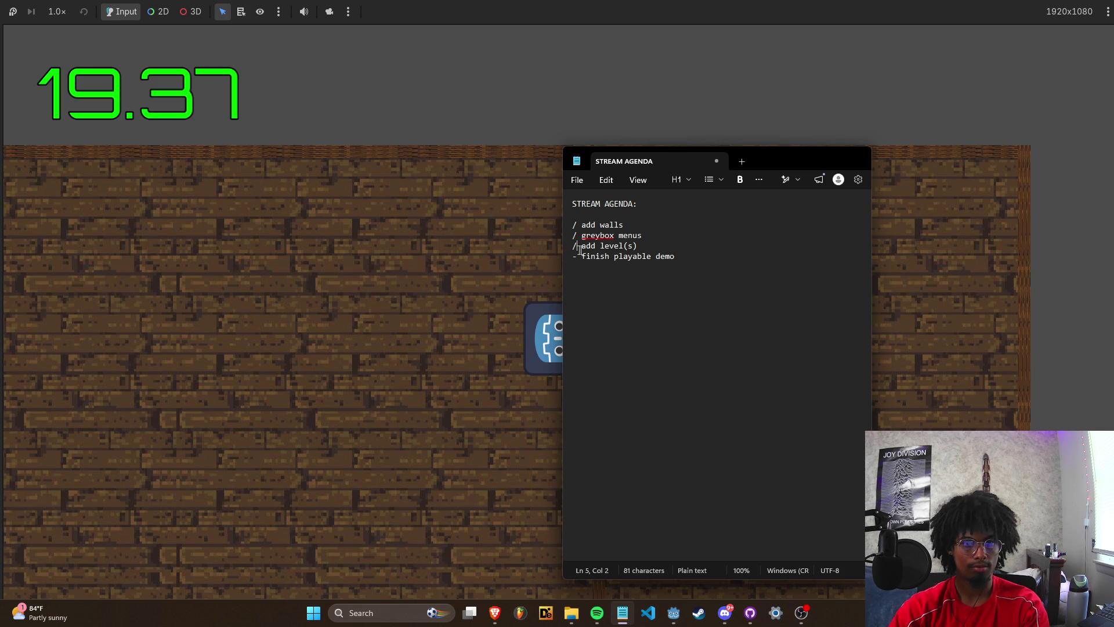
{"action": "left_click", "coordinate": [537, 272]}
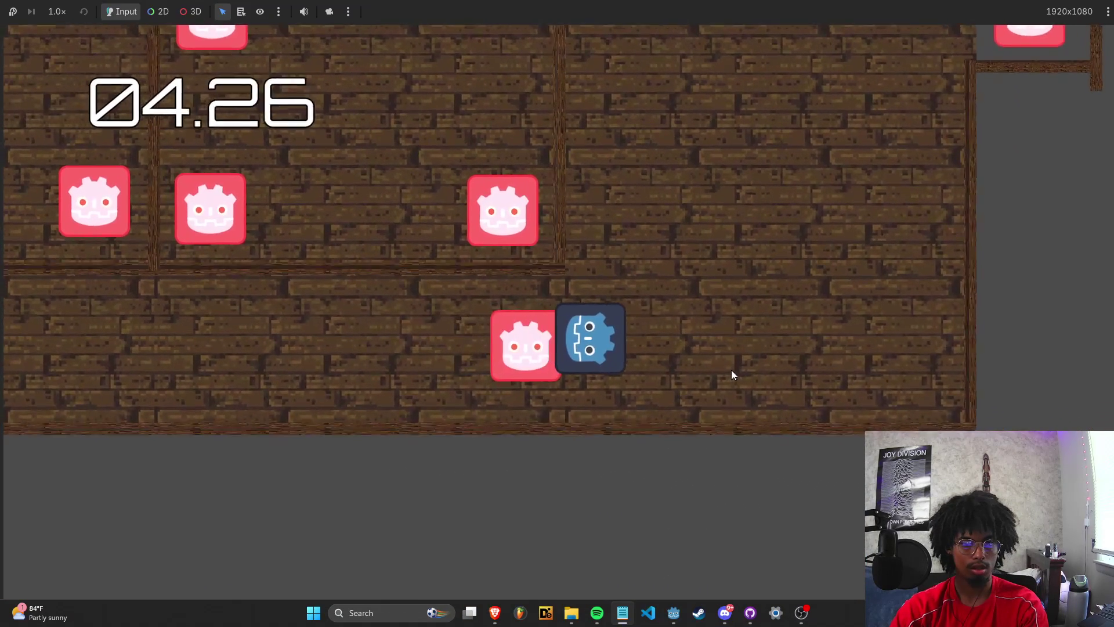
{"action": "key", "text": "F8"}
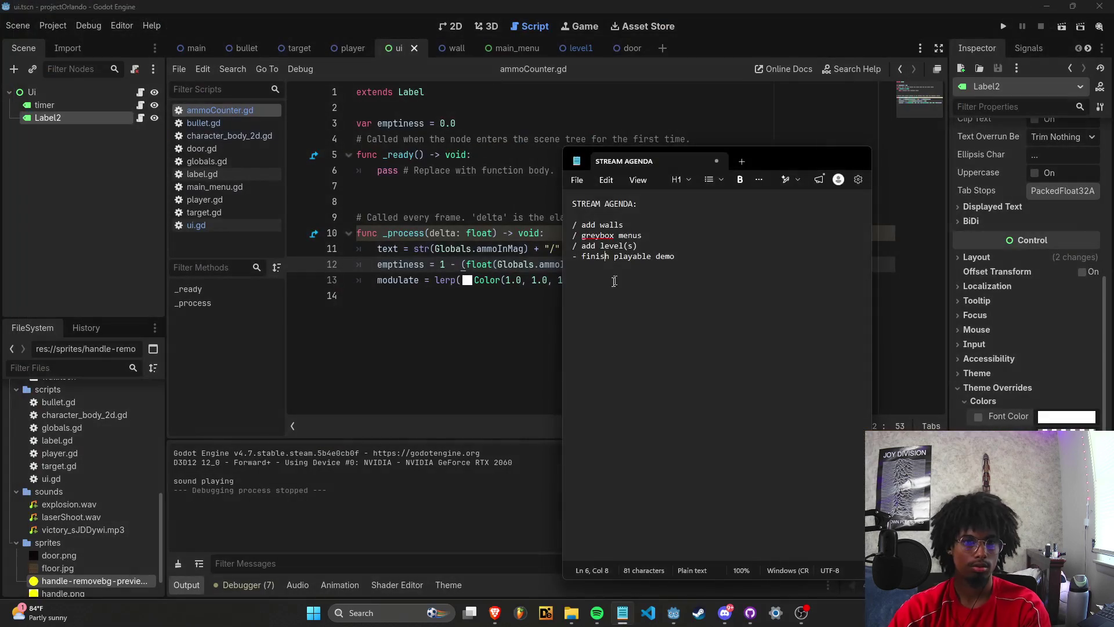
Switch to the bullet scene and browse the door, bullet, label, target and ui scripts.
{"action": "left_click_drag", "start_coordinate": [299, 49], "coordinate": [253, 53]}
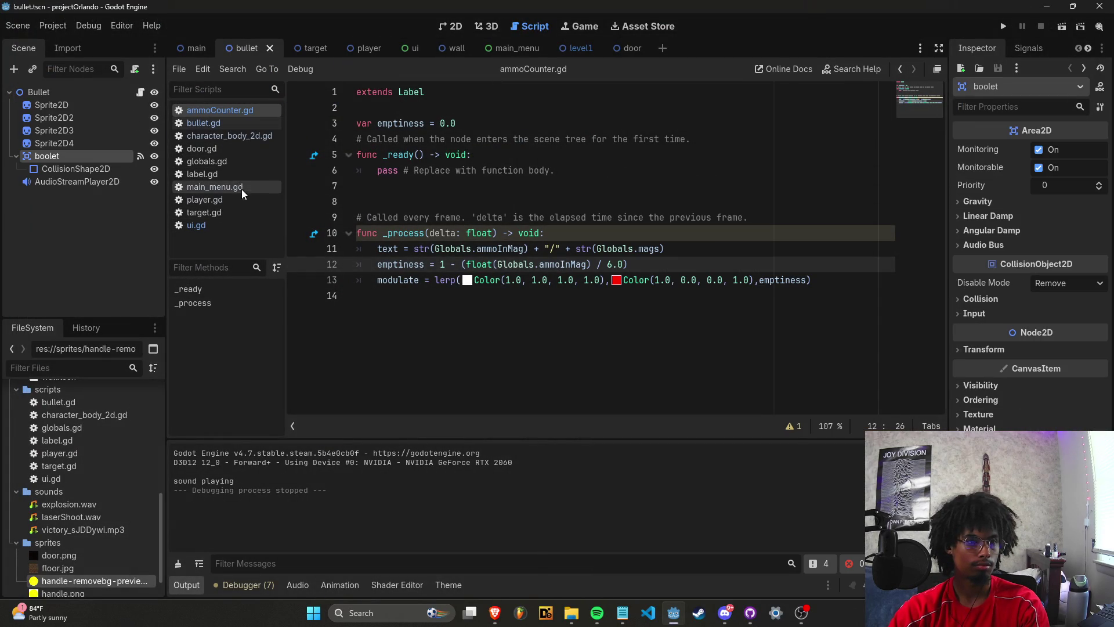
{"action": "left_click", "coordinate": [237, 150]}
{"action": "left_click", "coordinate": [238, 133]}
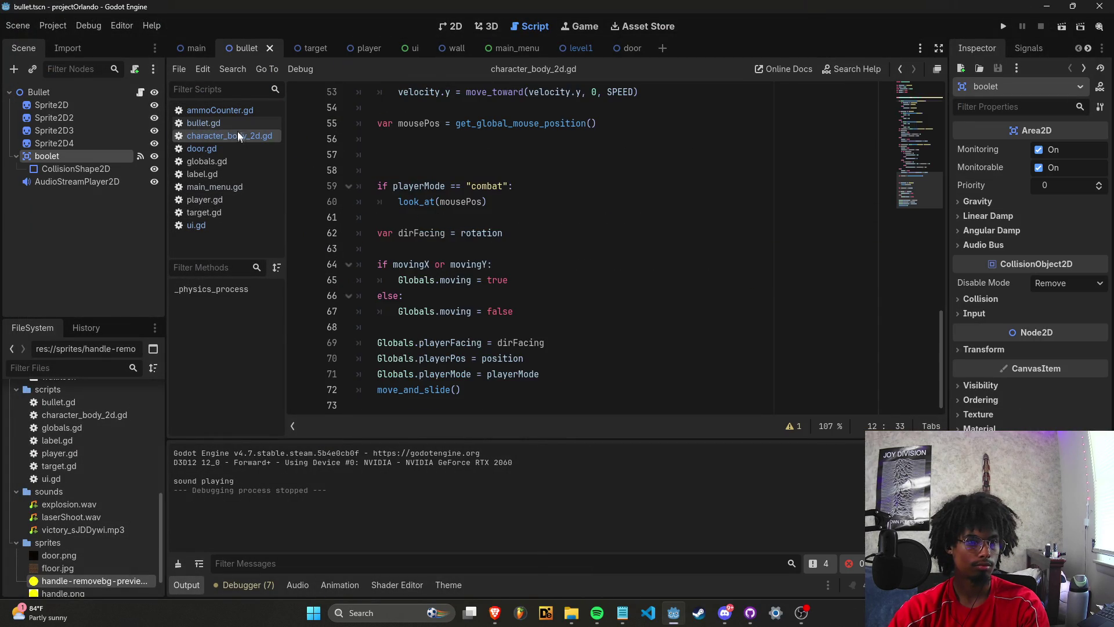
{"action": "left_click", "coordinate": [236, 125]}
{"action": "left_click", "coordinate": [224, 174]}
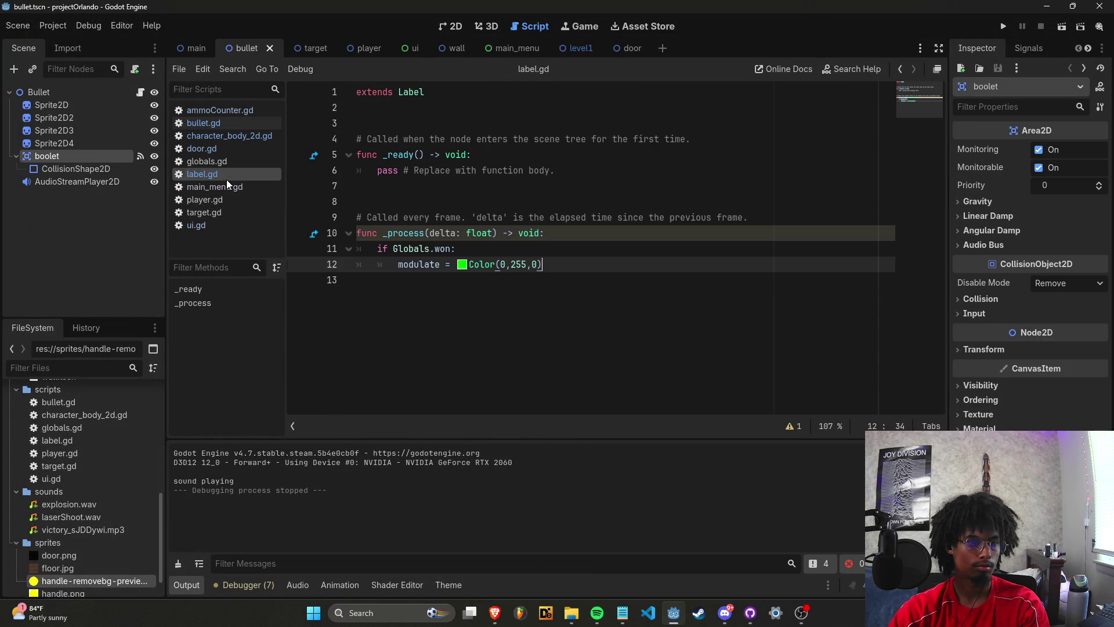
{"action": "left_click", "coordinate": [224, 214]}
{"action": "left_click", "coordinate": [221, 227]}
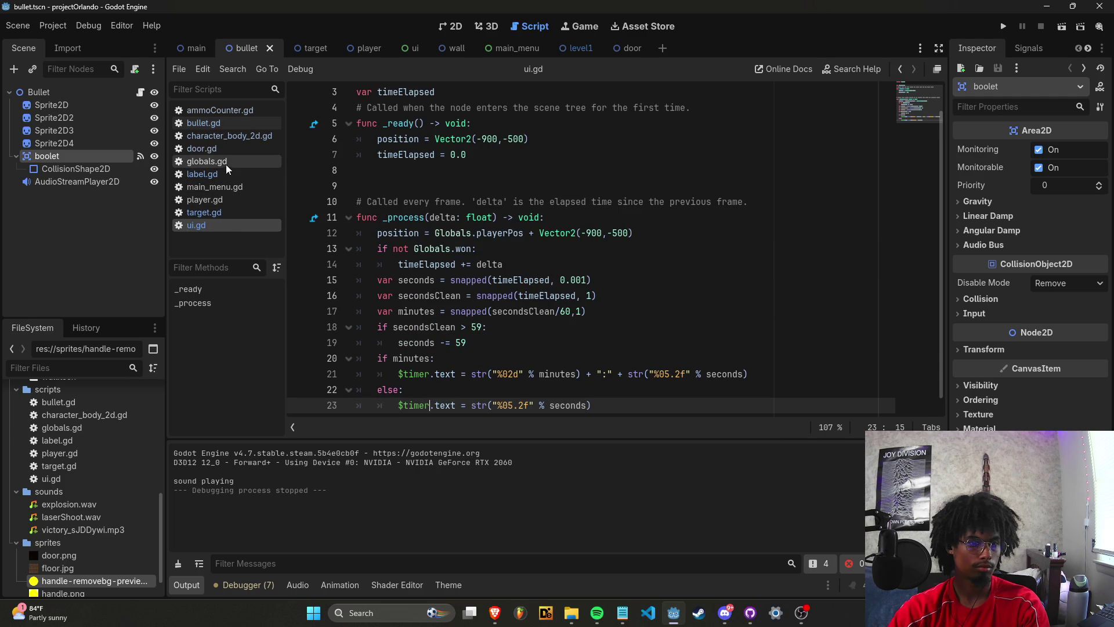
{"action": "left_click", "coordinate": [231, 137]}
Open player.gd and scroll to its resetGame function.
{"action": "scroll", "coordinate": [581, 250], "scroll_direction": "up", "scroll_amount": 10}
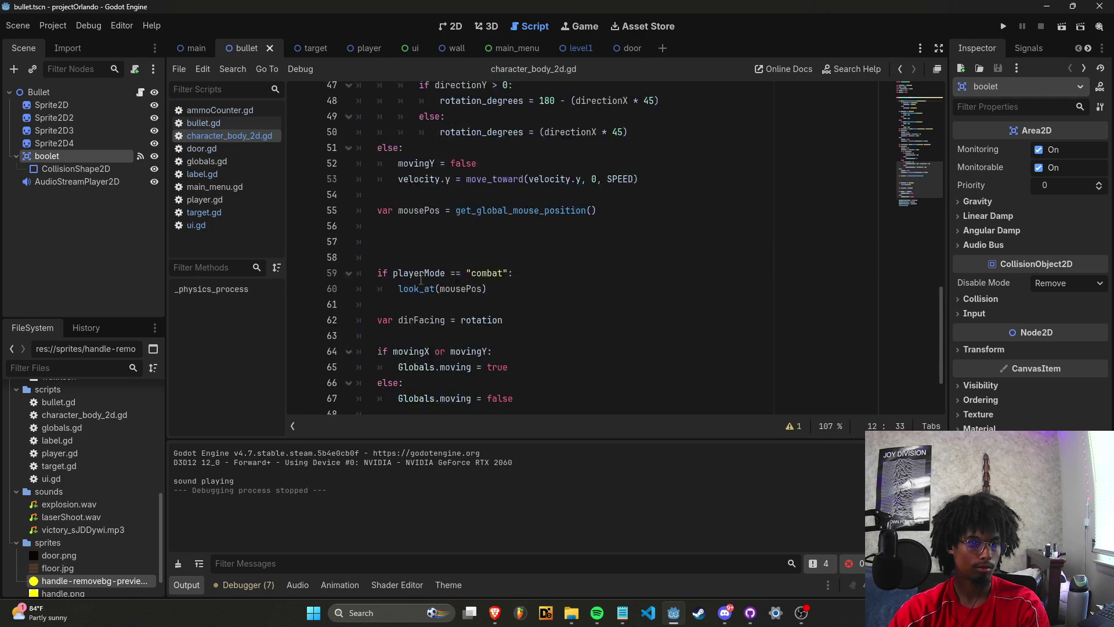
{"action": "scroll", "coordinate": [421, 280], "scroll_direction": "up", "scroll_amount": 3}
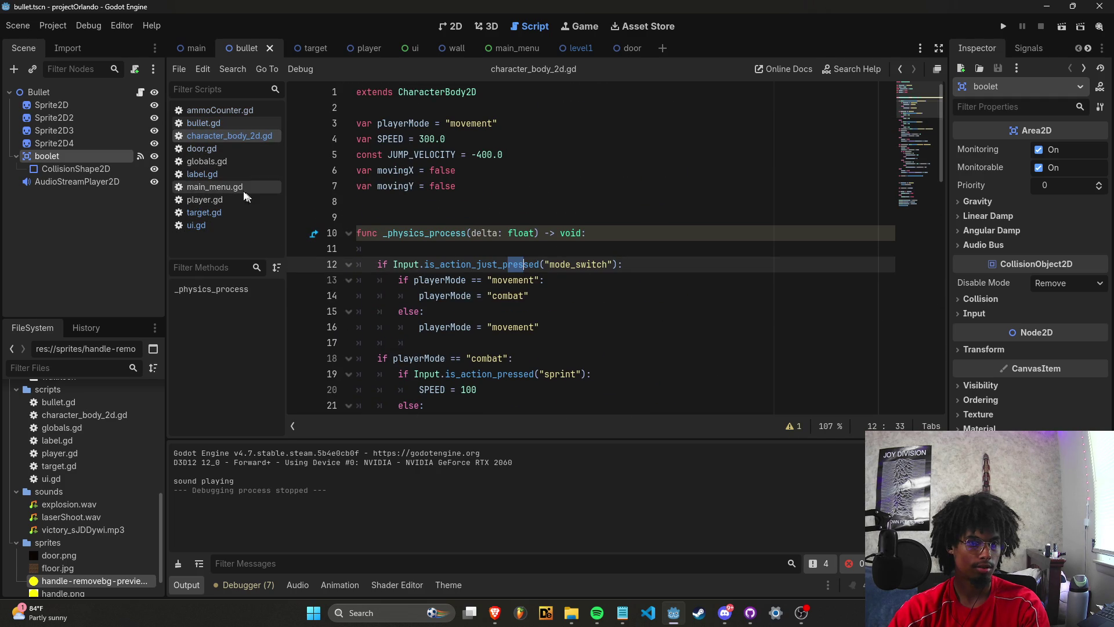
{"action": "left_click", "coordinate": [204, 199]}
{"action": "scroll", "coordinate": [400, 260], "scroll_direction": "up", "scroll_amount": 10}
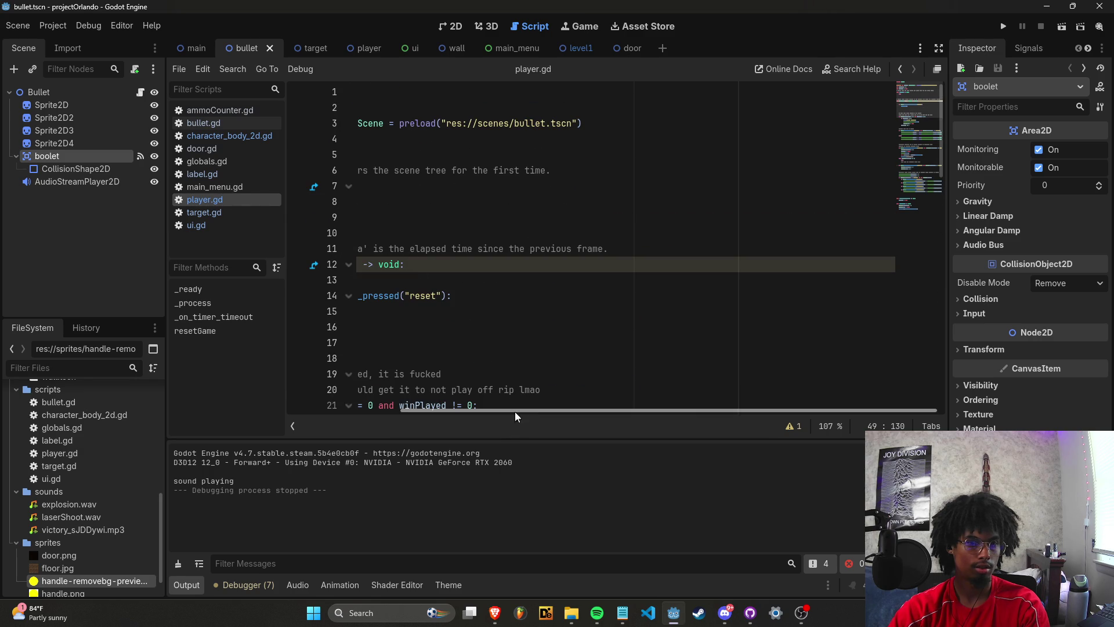
{"action": "left_click_drag", "start_coordinate": [515, 412], "coordinate": [402, 412]}
{"action": "scroll", "coordinate": [453, 336], "scroll_direction": "down", "scroll_amount": 15}
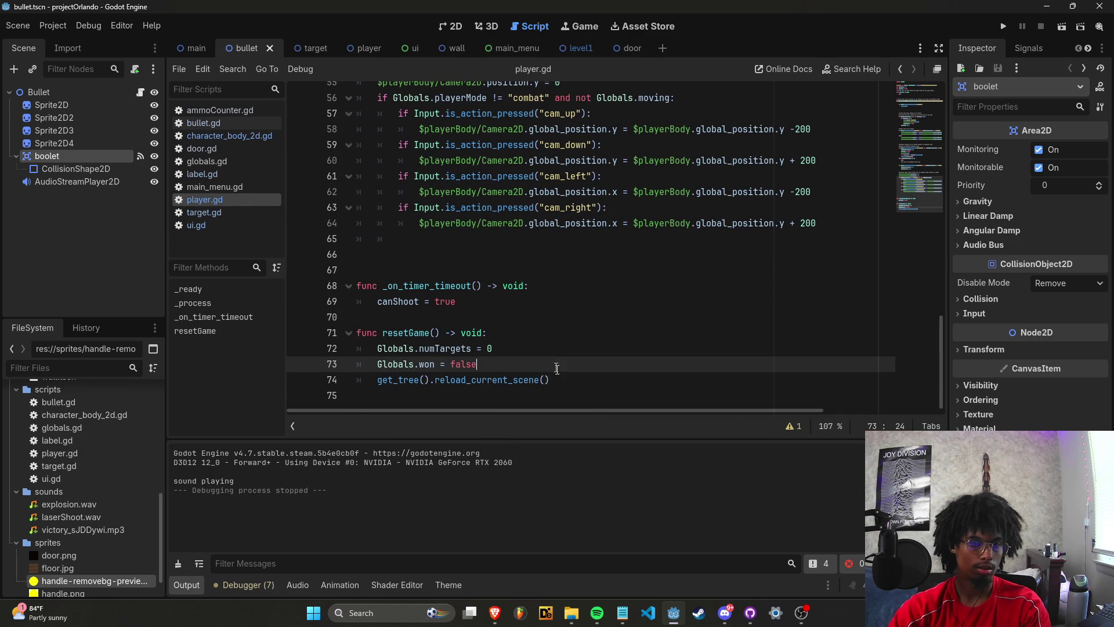
Add 'Globals.ammoInMag = 6' and 'Globals.mags = 6' to resetGame, then run the game.
{"action": "key", "text": "Return"}
{"action": "type", "text": "Globals"}
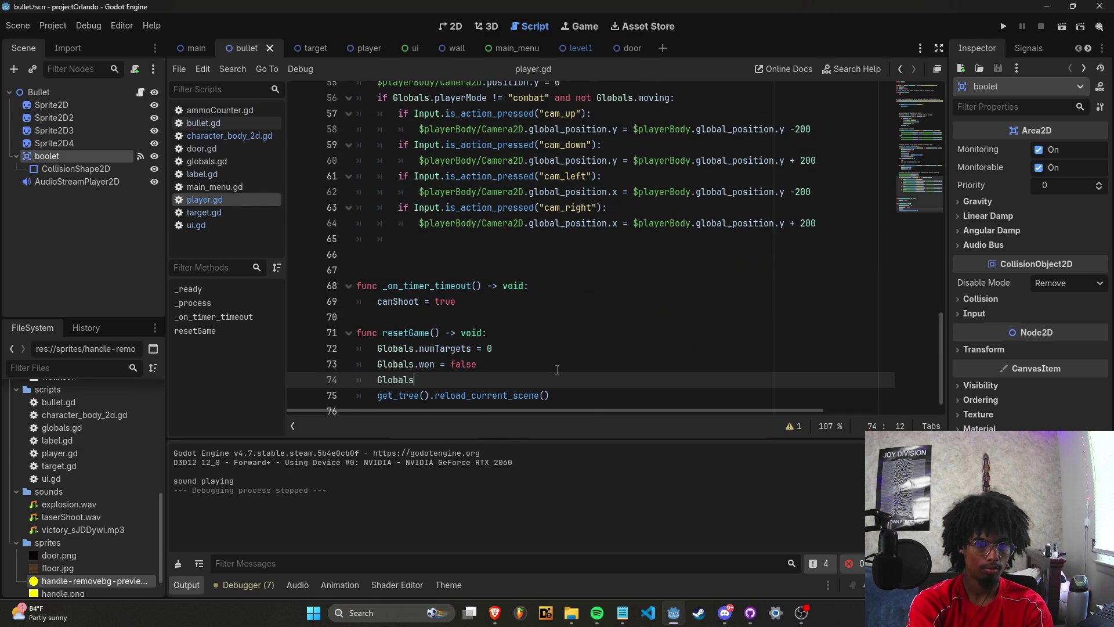
{"action": "type", "text": ".ammoInMag = 6 Globals."}
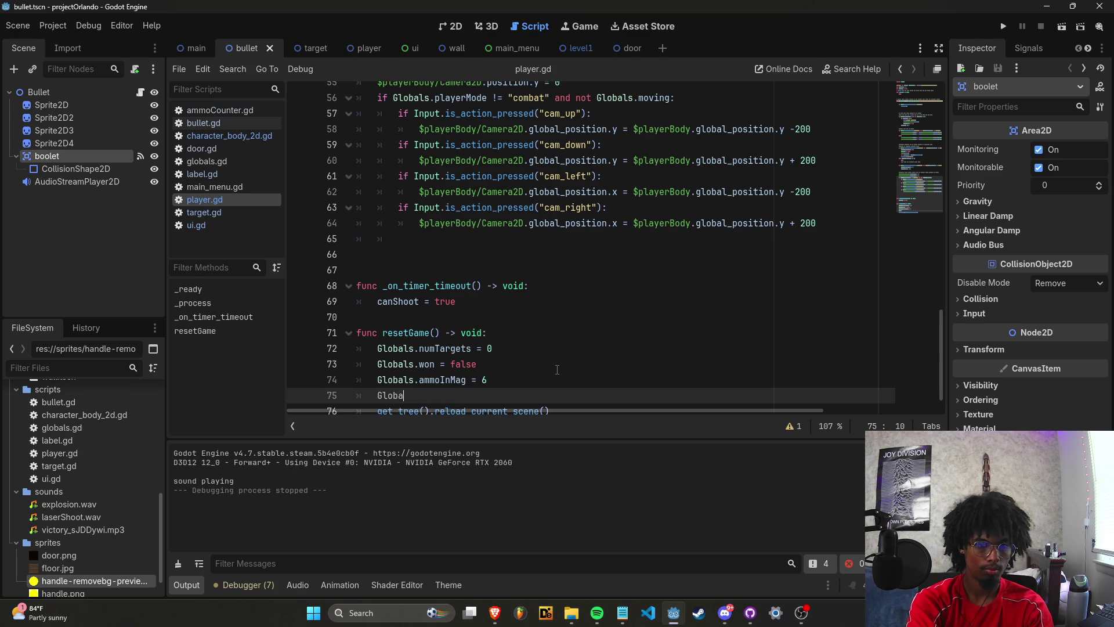
{"action": "type", "text": "mags = 6"}
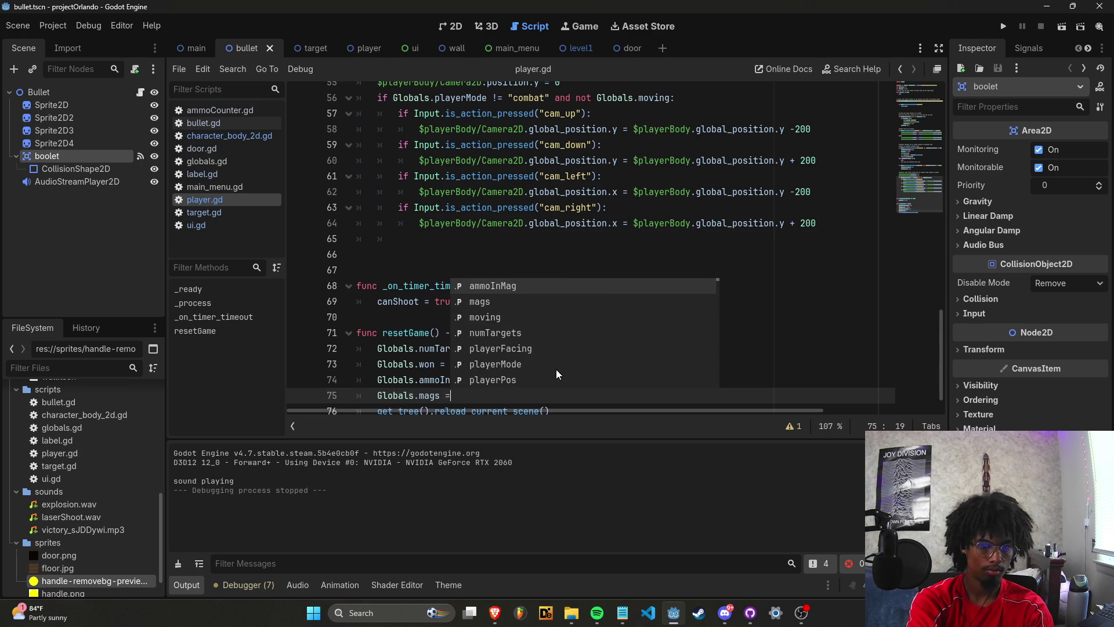
{"action": "key", "text": "Return"}
{"action": "type", "text": "als."}
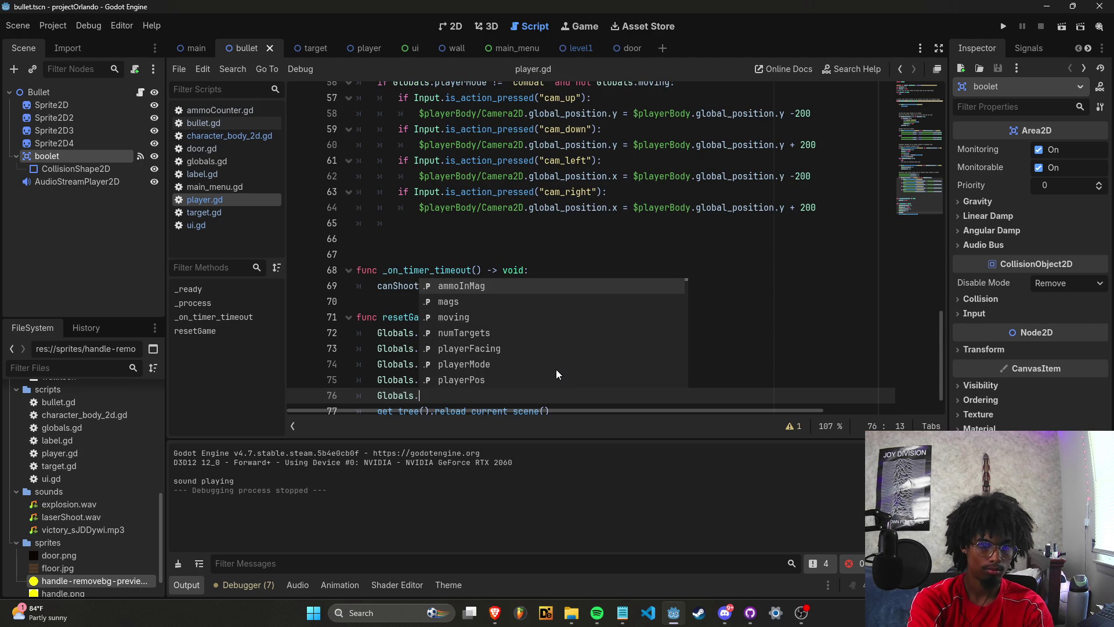
{"action": "key", "text": "BackSpace"}
{"action": "key", "text": "BackSpace"}
{"action": "key", "text": "BackSpace"}
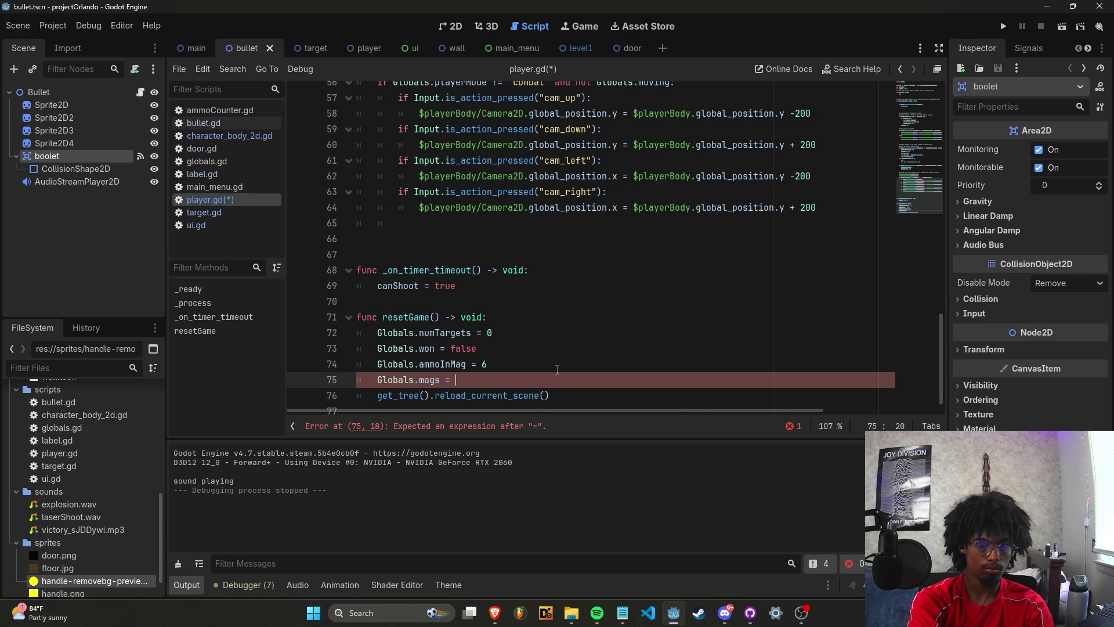
{"action": "left_click", "coordinate": [998, 26]}
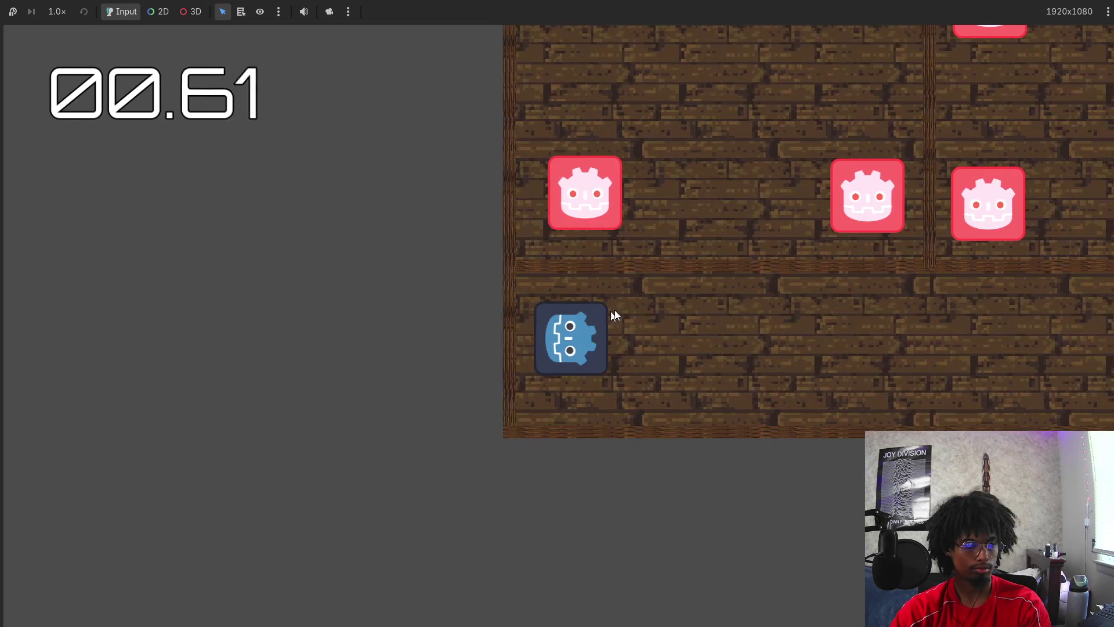
Move the player right, up and left with WASD while shooting at targets.
{"action": "key", "text": "d"}
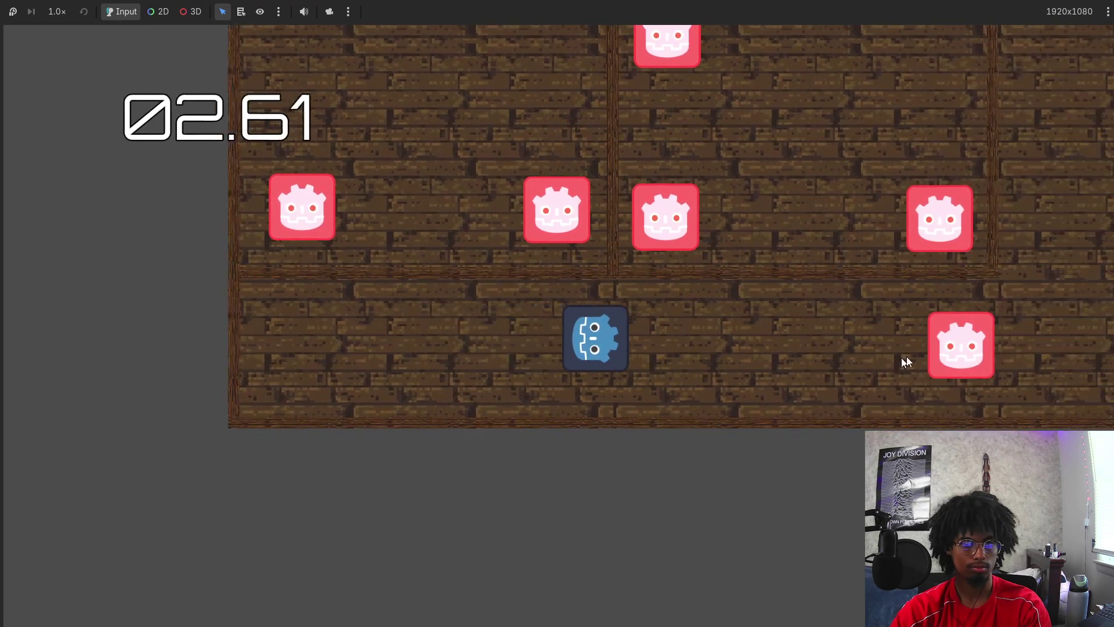
{"action": "left_click", "coordinate": [907, 356]}
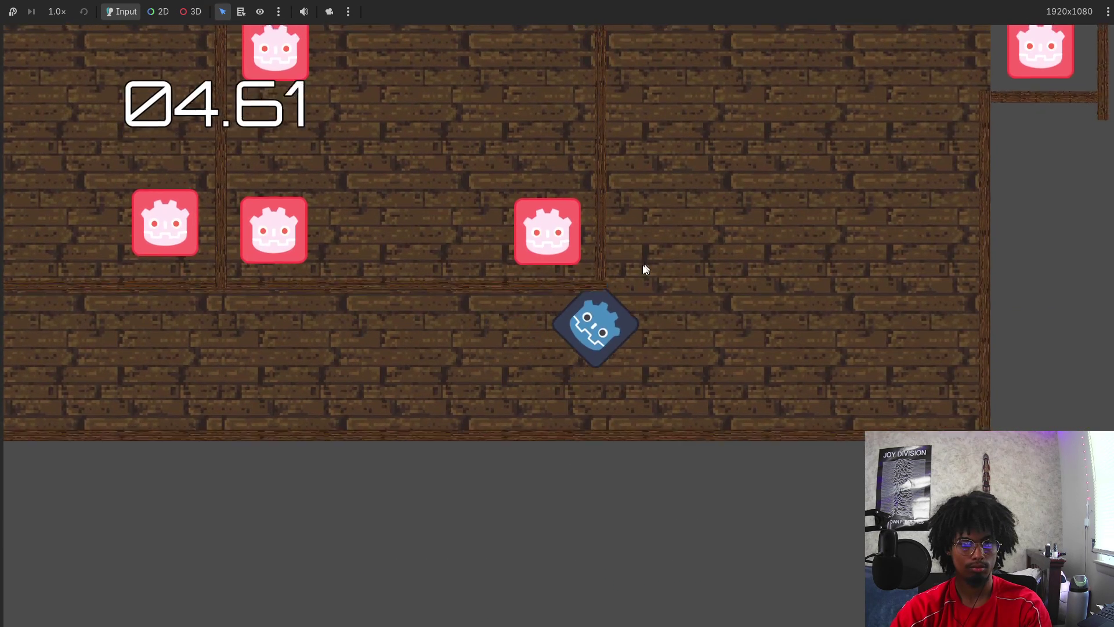
{"action": "key", "text": "w"}
{"action": "left_click", "coordinate": [709, 274]}
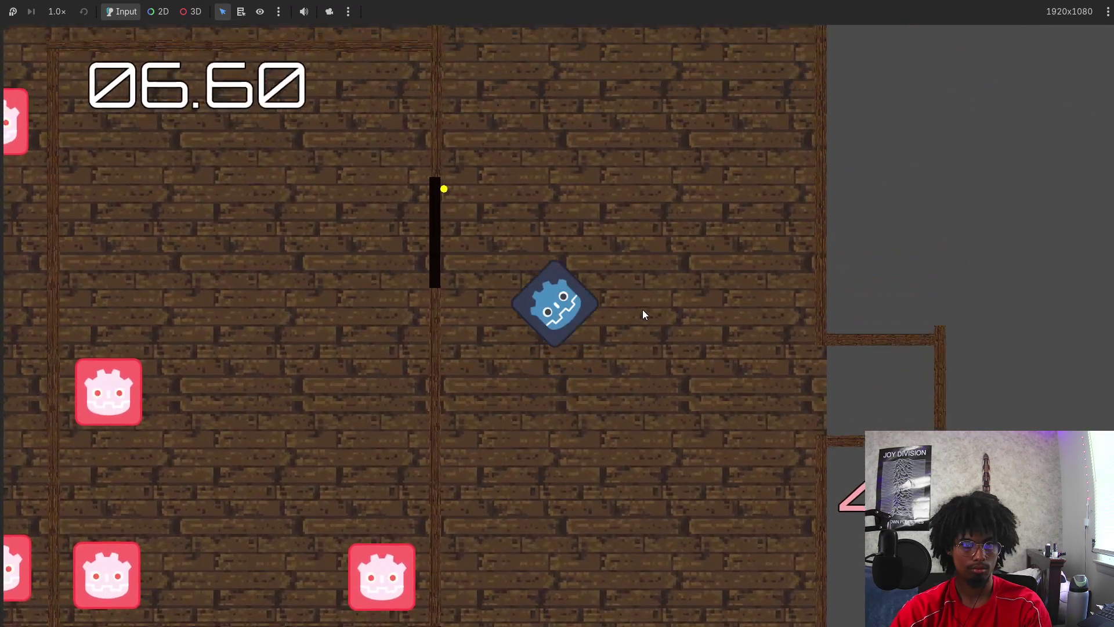
{"action": "key", "text": "a"}
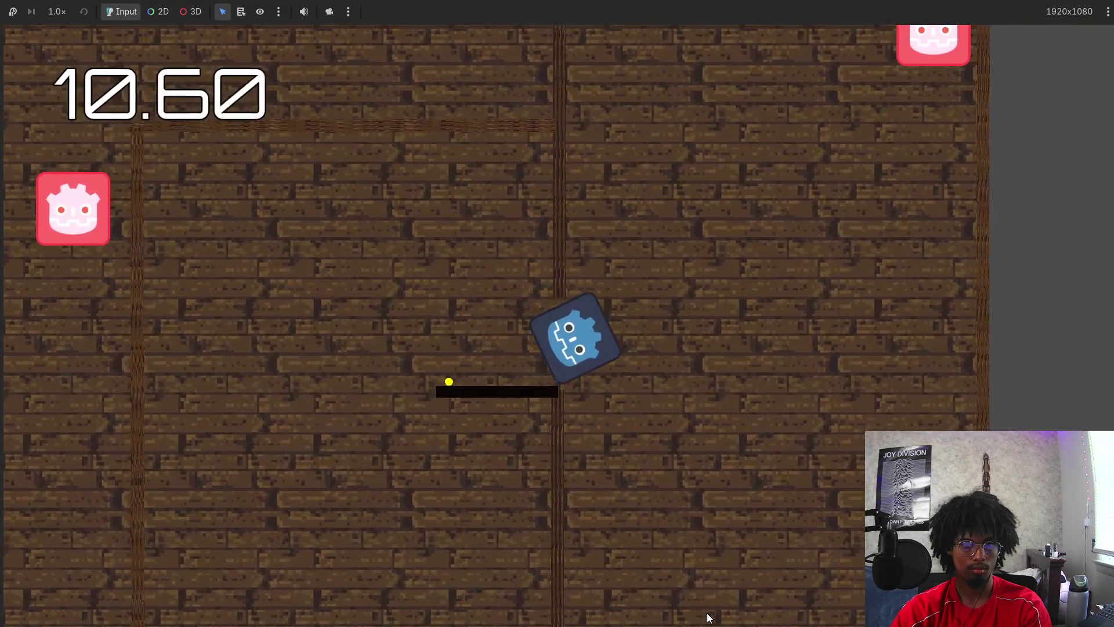
{"action": "left_click", "coordinate": [859, 220]}
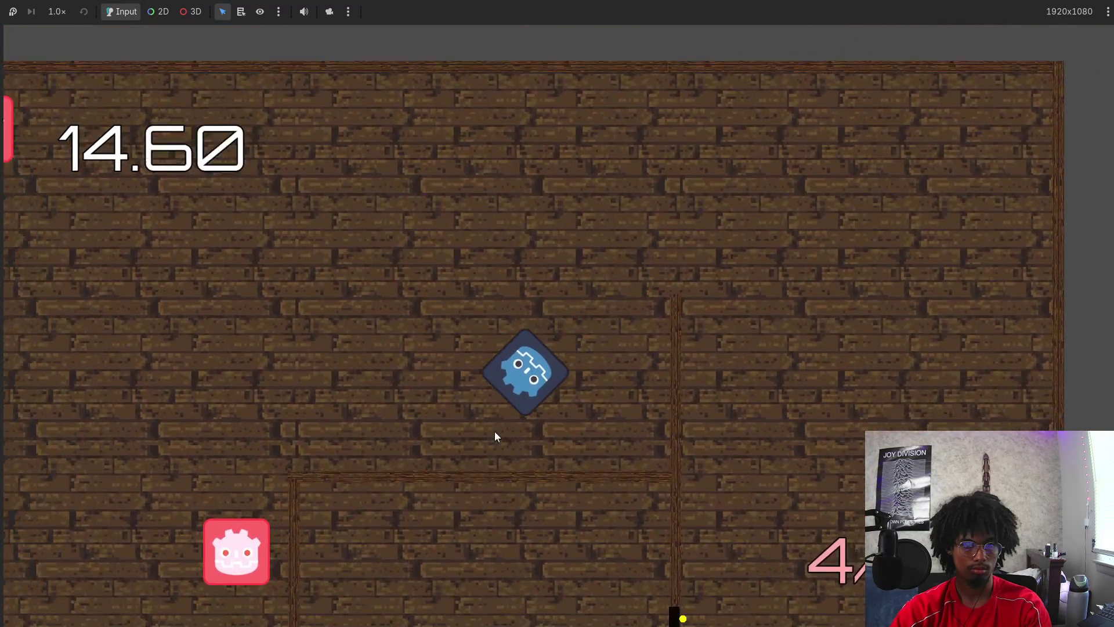
Fire a rapid burst of five shots to drain the ammo counter.
{"action": "left_click", "coordinate": [242, 180]}
{"action": "left_click", "coordinate": [522, 551]}
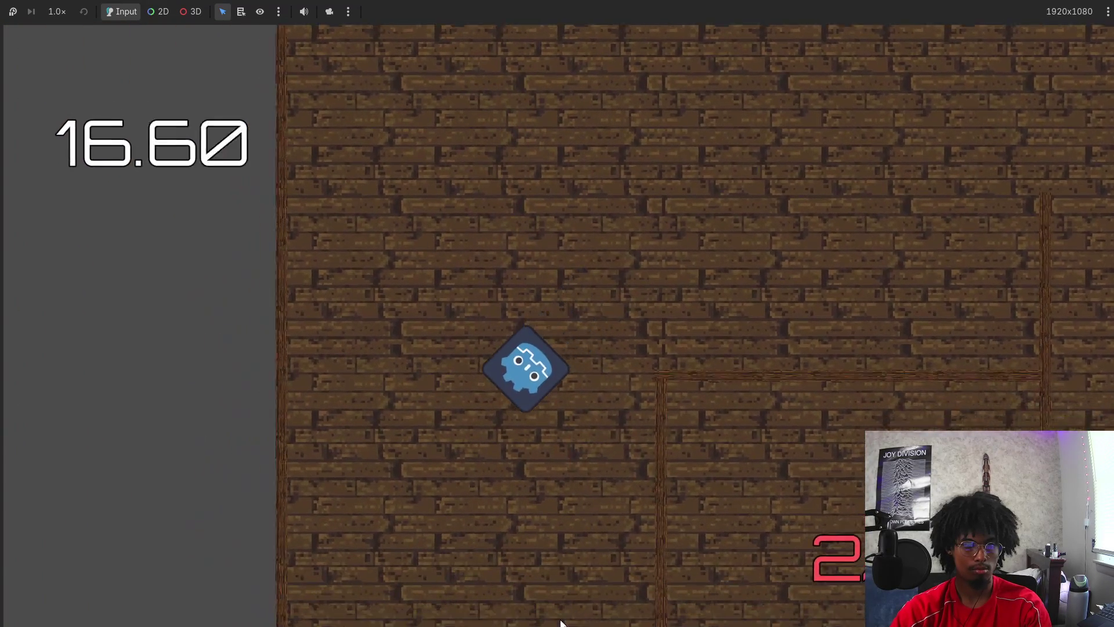
{"action": "left_click", "coordinate": [539, 586]}
{"action": "left_click", "coordinate": [604, 567]}
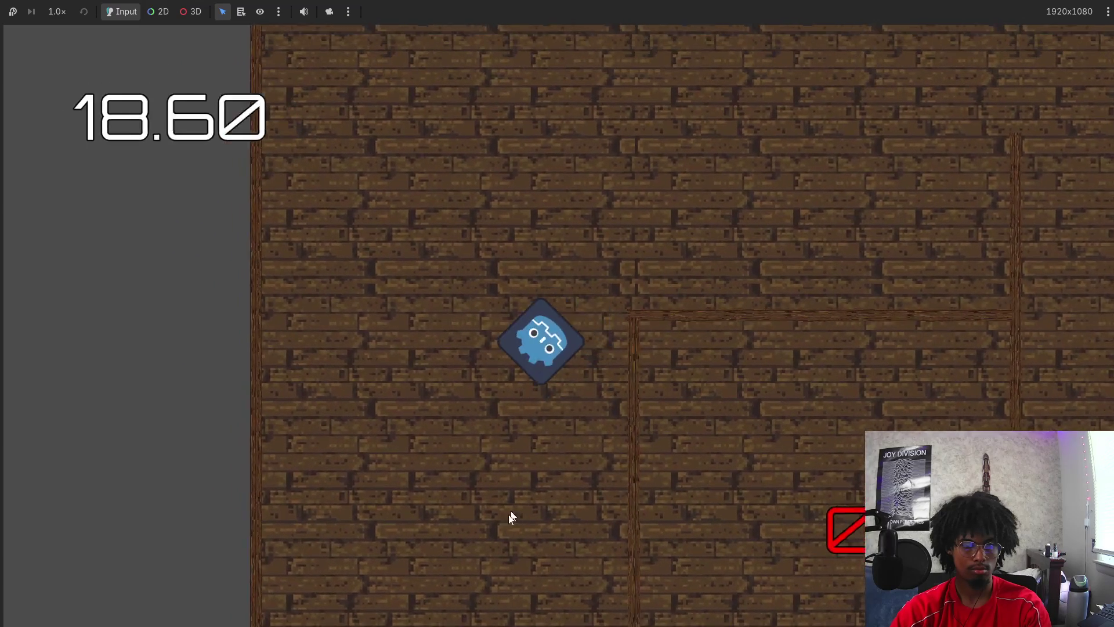
{"action": "left_click", "coordinate": [462, 602]}
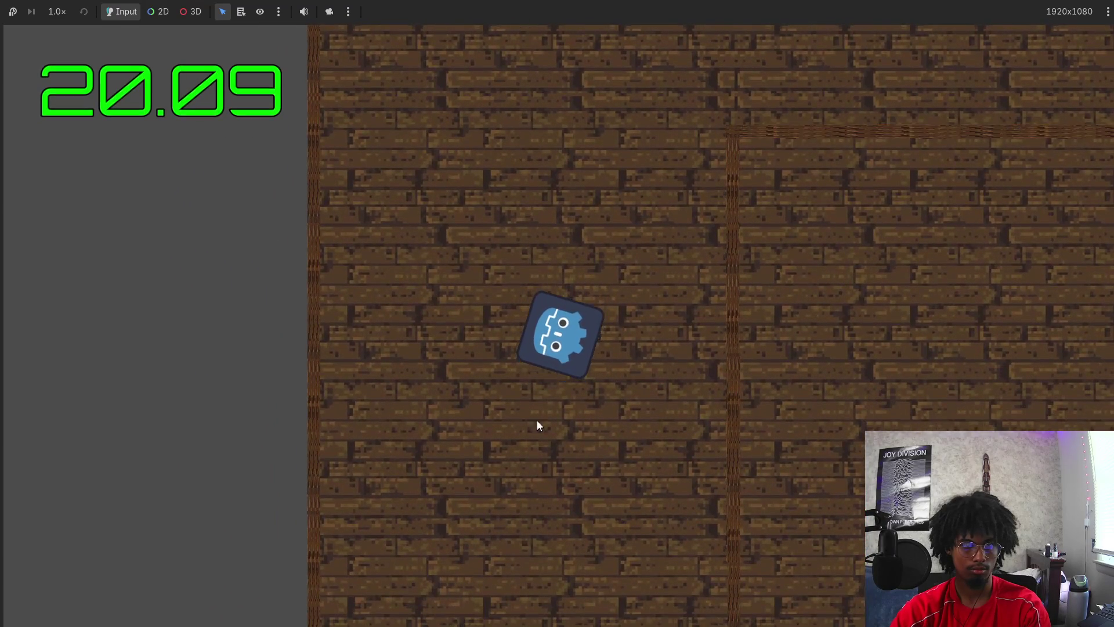
Move the player up and right across the floor, fire twice more, then stop the game with F8.
{"action": "key", "text": "w"}
{"action": "key", "text": "d"}
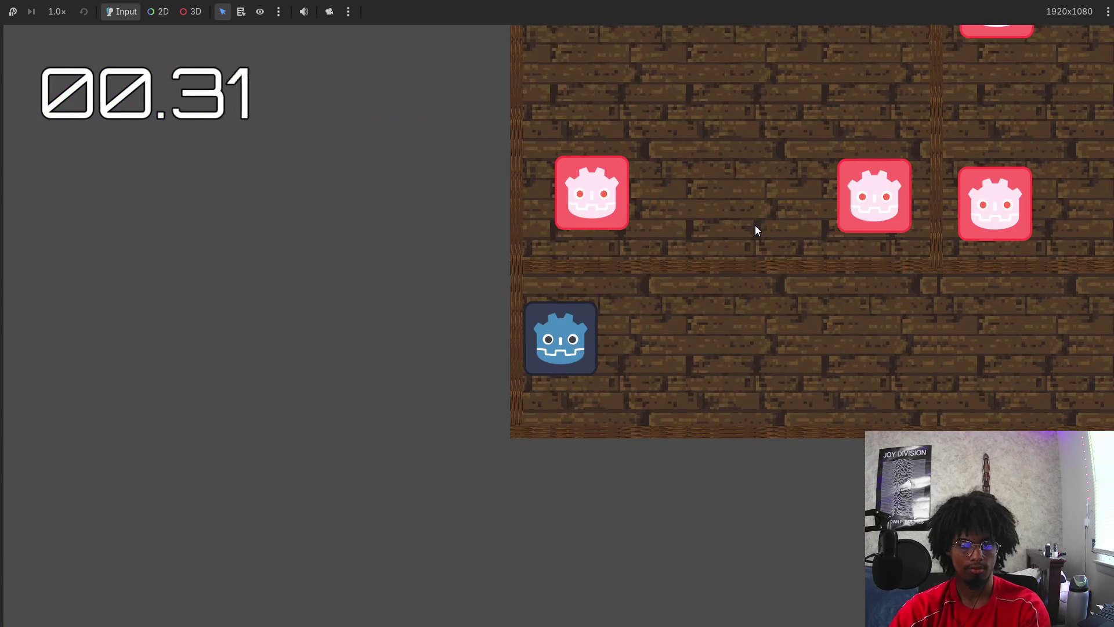
{"action": "key", "text": "d"}
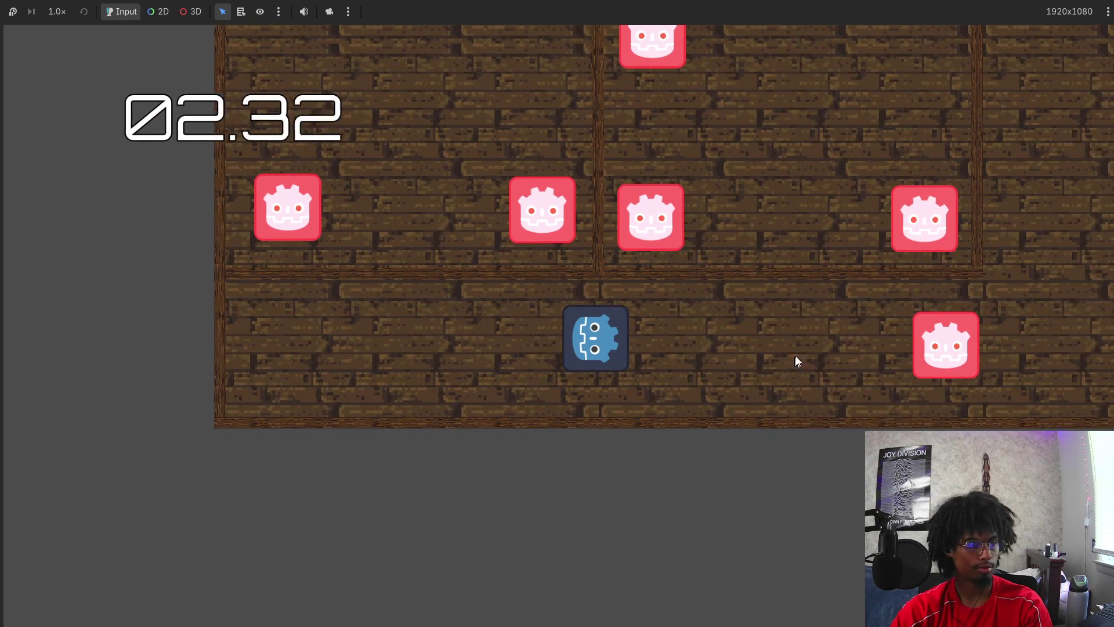
{"action": "key", "text": "d"}
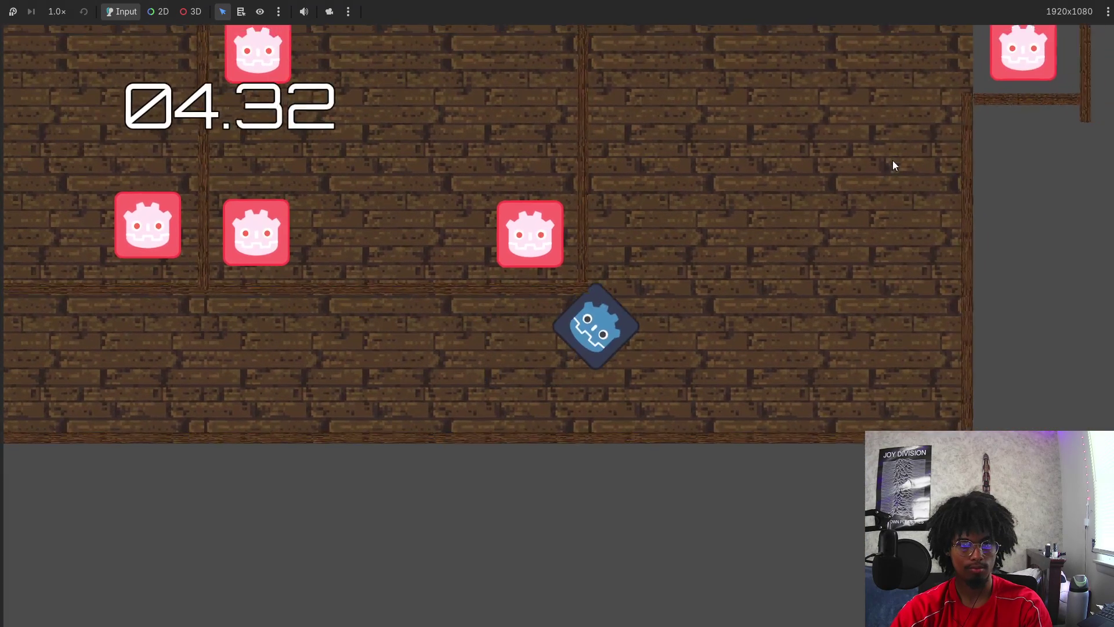
{"action": "key", "text": "w"}
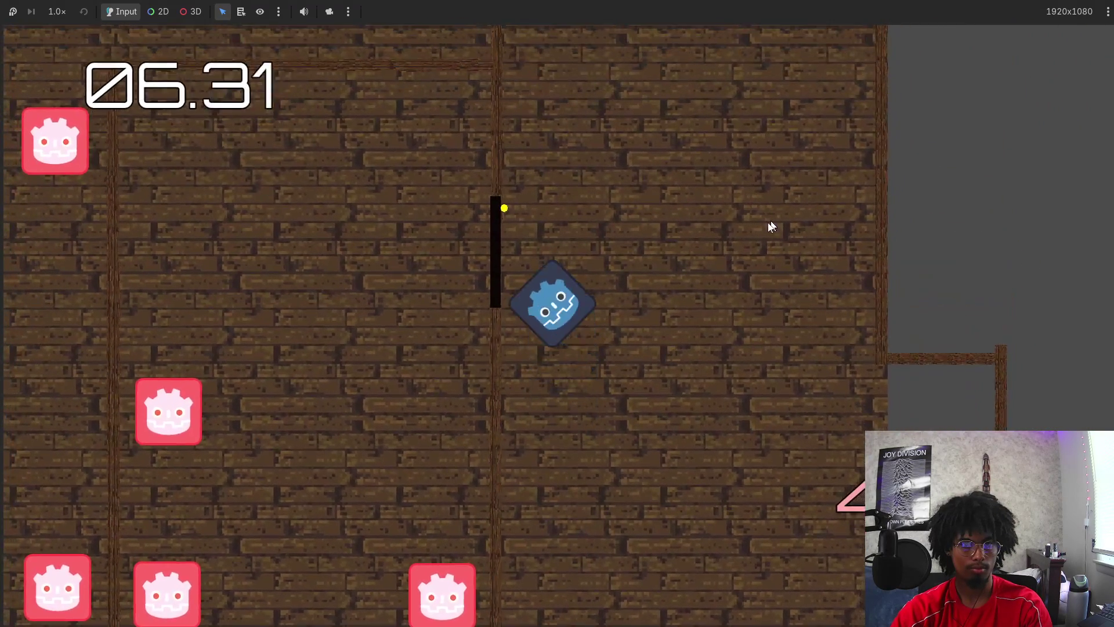
{"action": "left_click", "coordinate": [458, 488]}
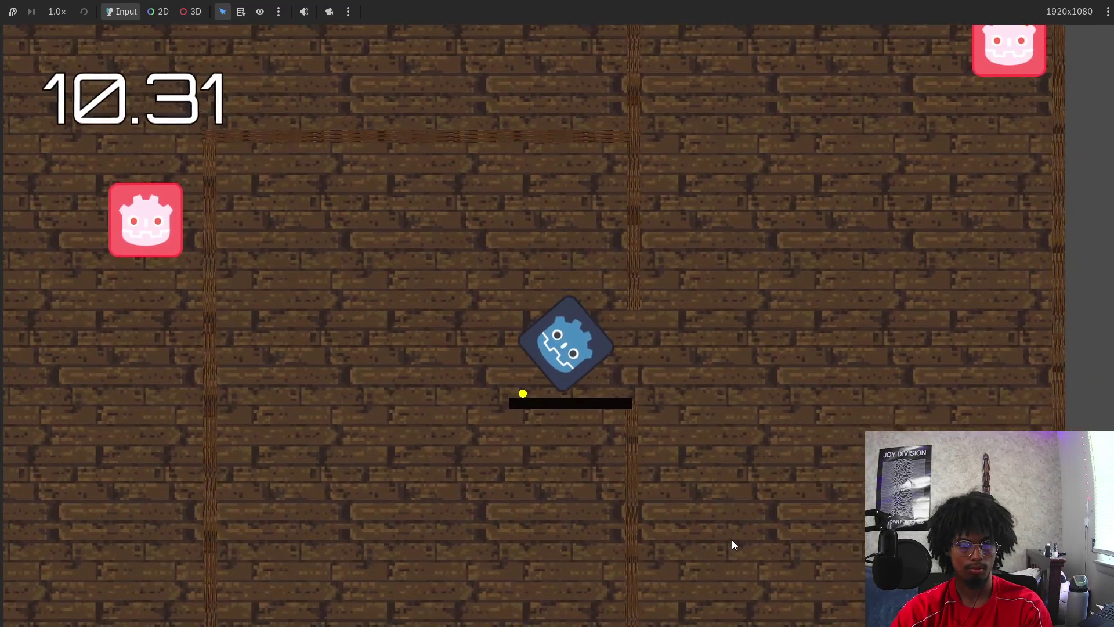
{"action": "left_click", "coordinate": [781, 235]}
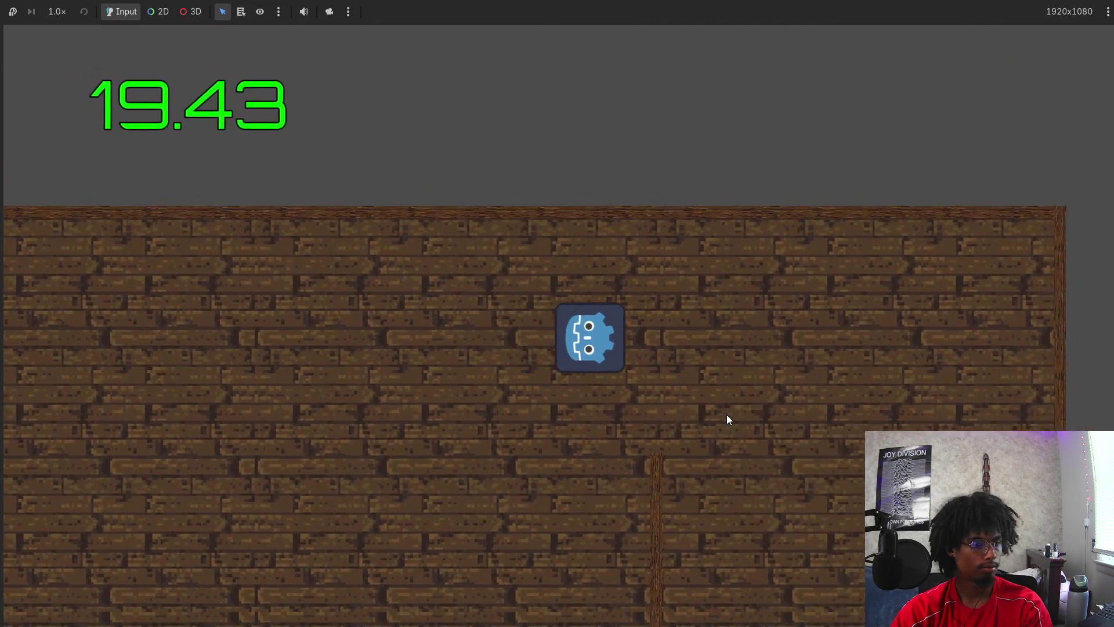
{"action": "key", "text": "super"}
{"action": "key", "text": "super"}
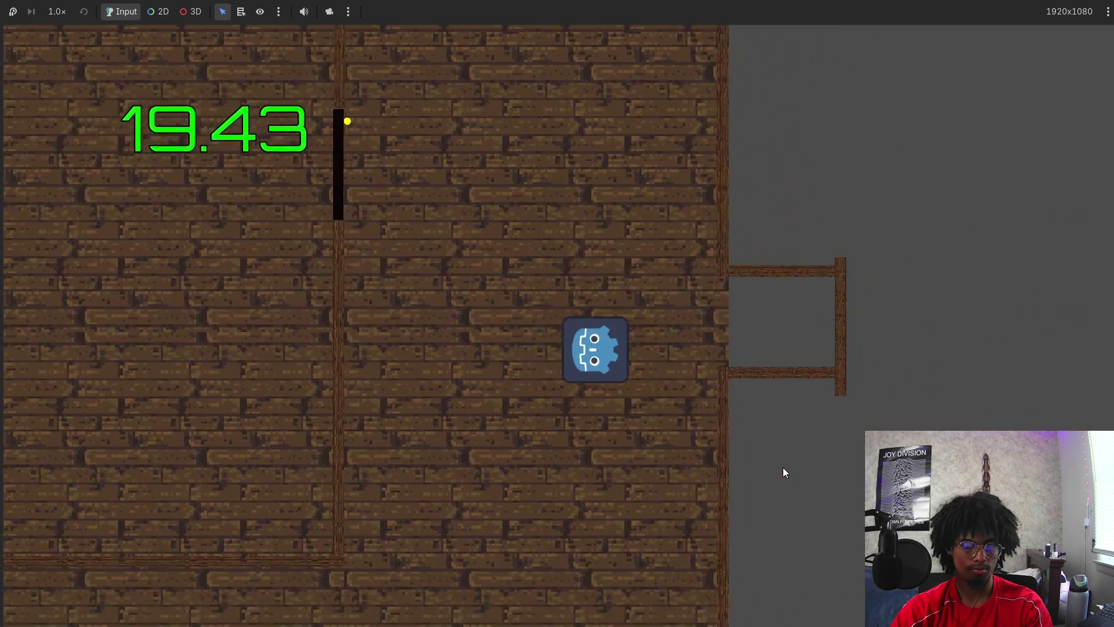
{"action": "key", "text": "F8"}
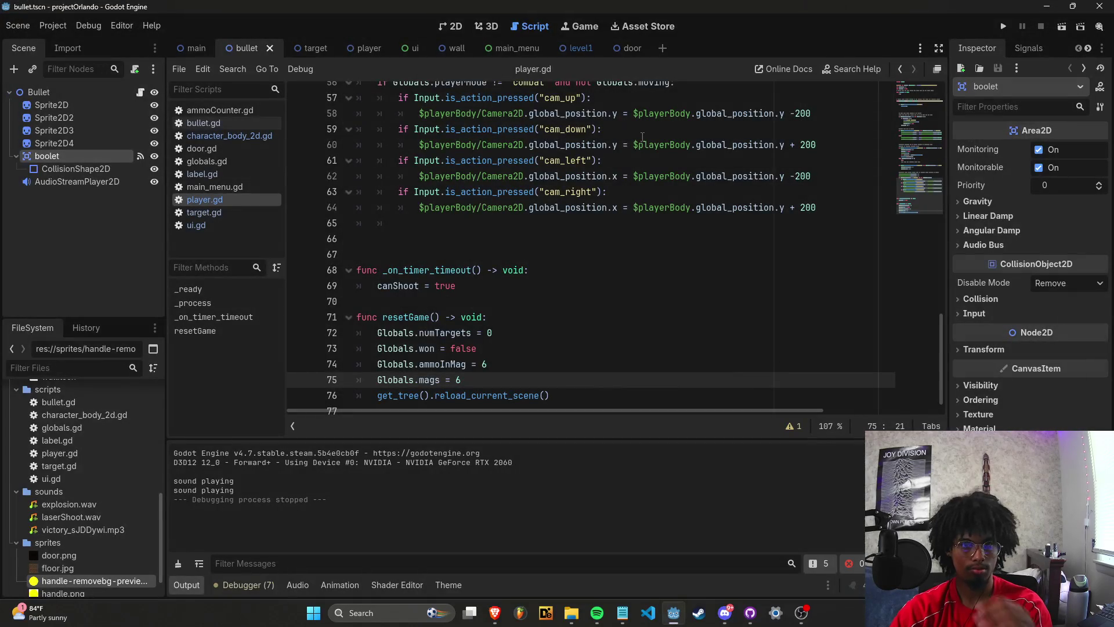
Switch to the main_menu scene and open its main_menu.gd script.
{"action": "left_click", "coordinate": [514, 49]}
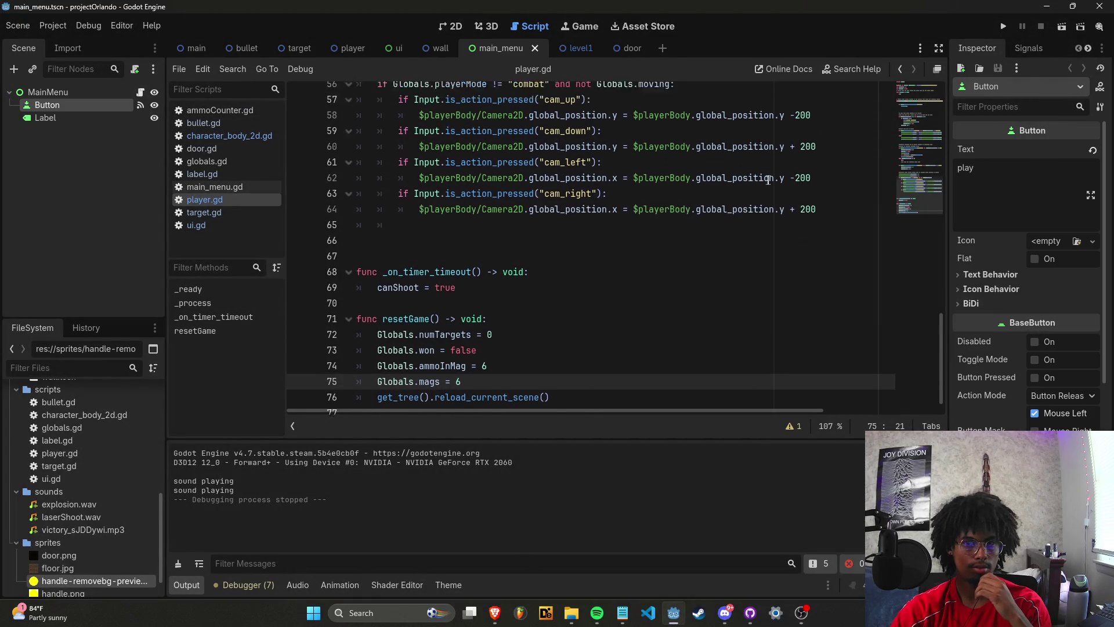
{"action": "scroll", "coordinate": [679, 256], "scroll_direction": "up", "scroll_amount": 5}
{"action": "right_click", "coordinate": [497, 40]}
{"action": "left_click", "coordinate": [562, 142]}
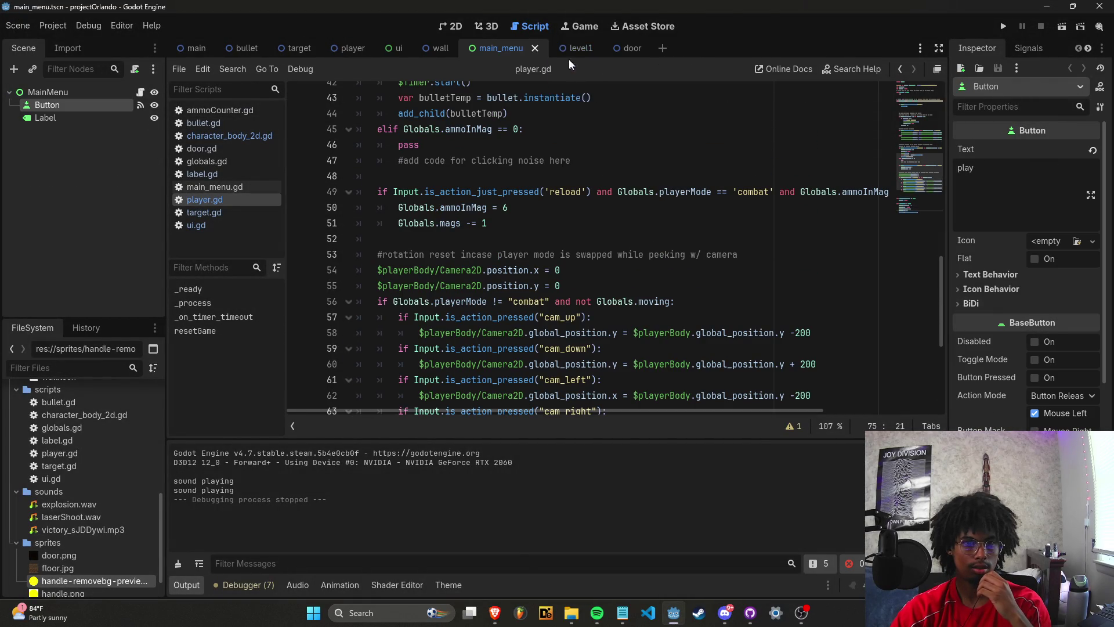
{"action": "left_click", "coordinate": [233, 187]}
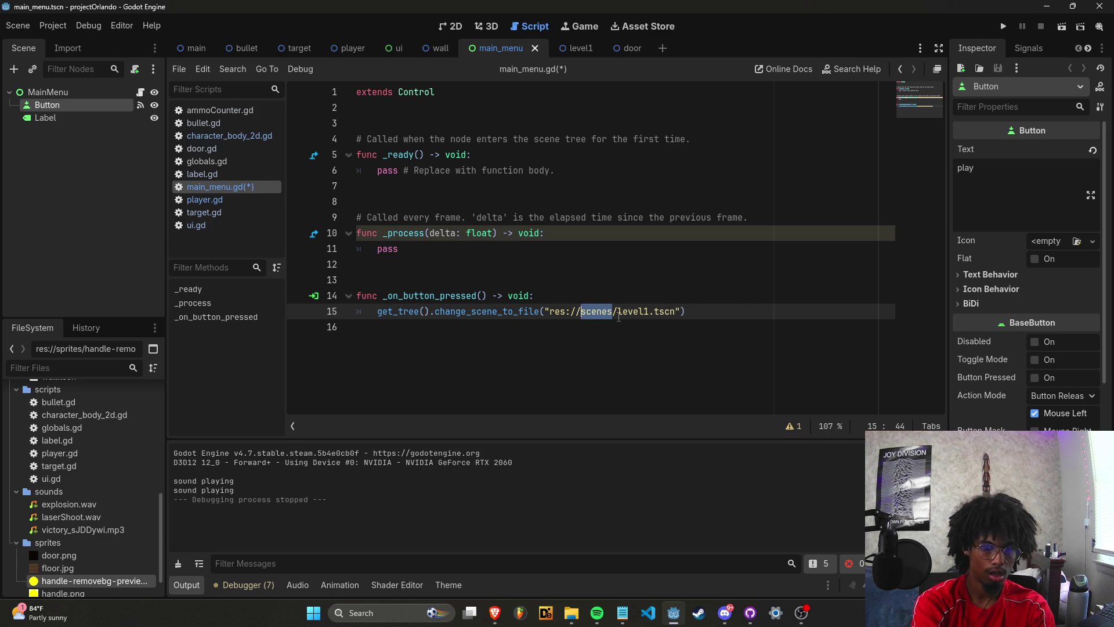
Change the scene path on line 15 to res://levels/level1.tscn and run the project.
{"action": "key", "text": "BackSpace"}
{"action": "type", "text": "level"}
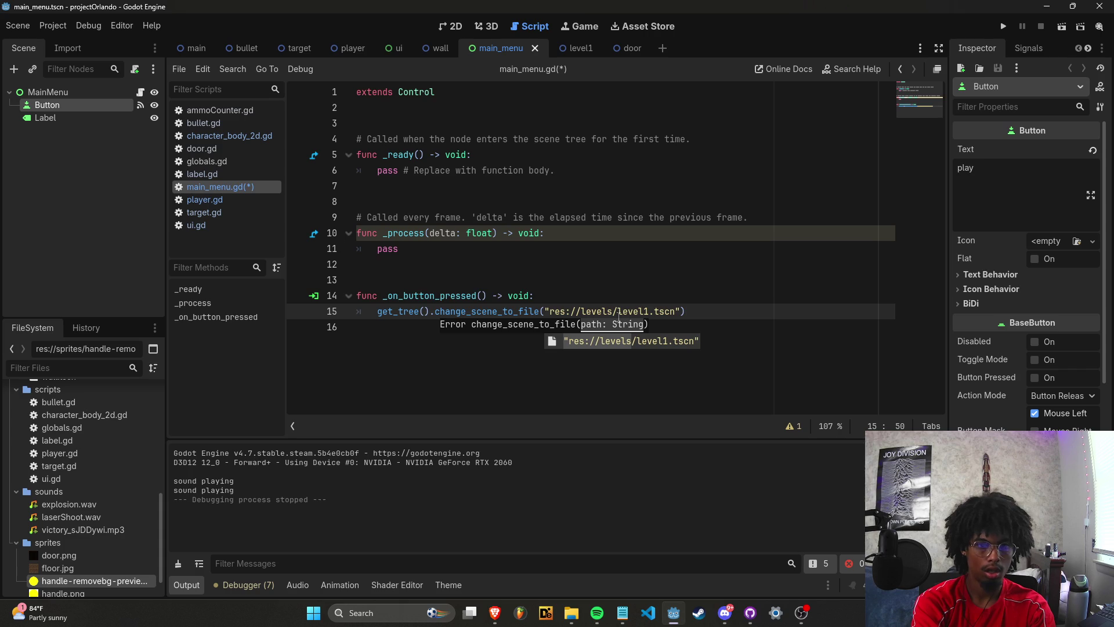
{"action": "left_click", "coordinate": [668, 286]}
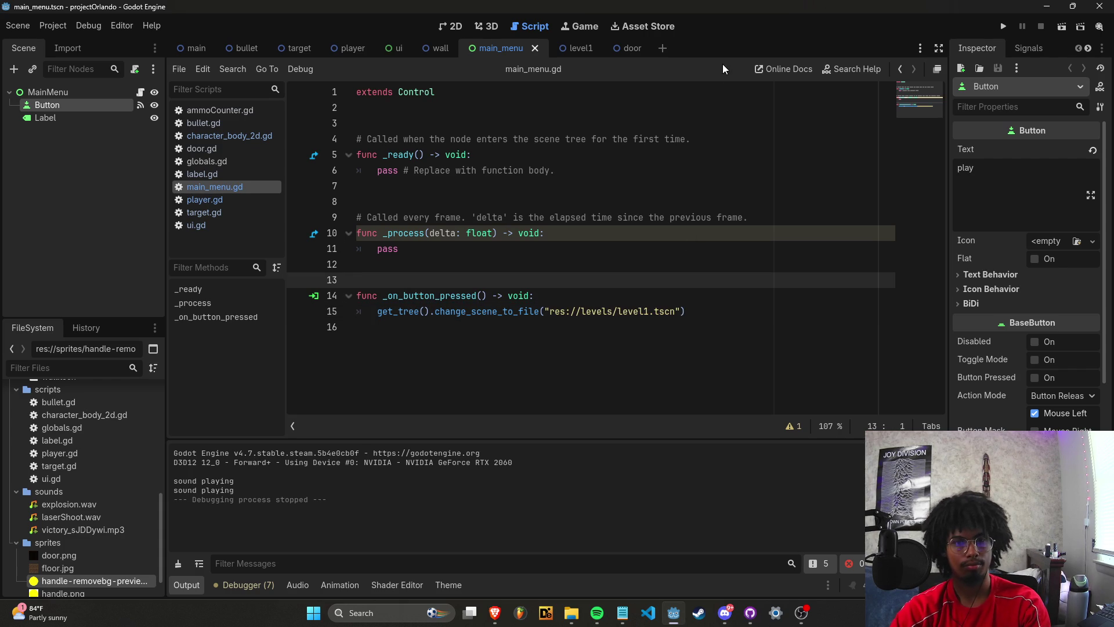
{"action": "left_click", "coordinate": [1004, 27]}
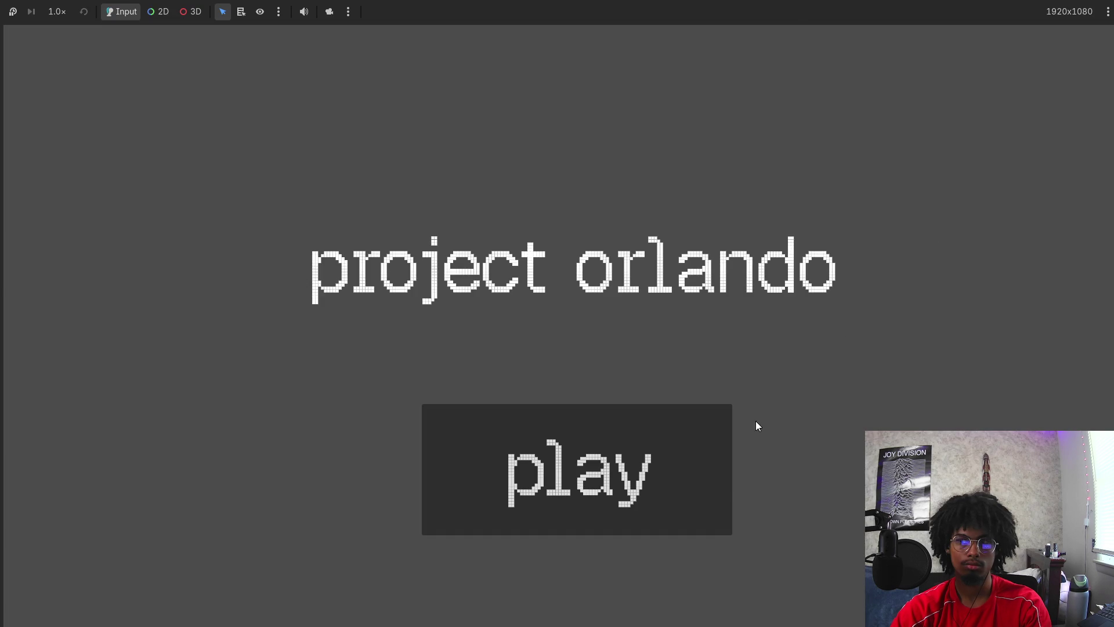
Start the game from the main menu and steer the player right and up with the arrow keys.
{"action": "left_click", "coordinate": [728, 413]}
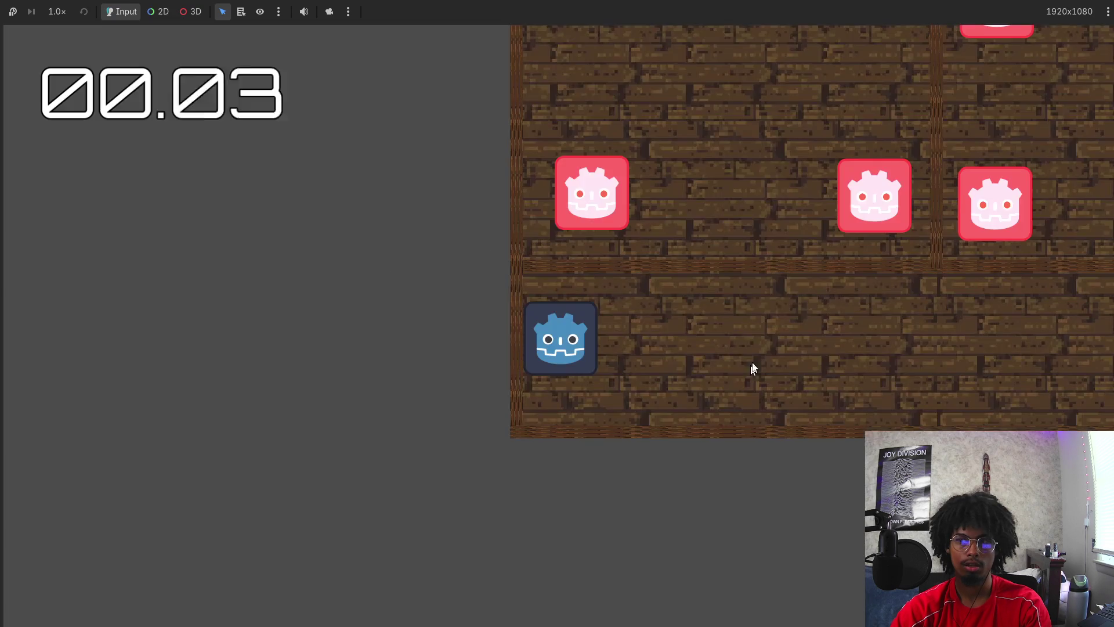
{"action": "key", "text": "Right"}
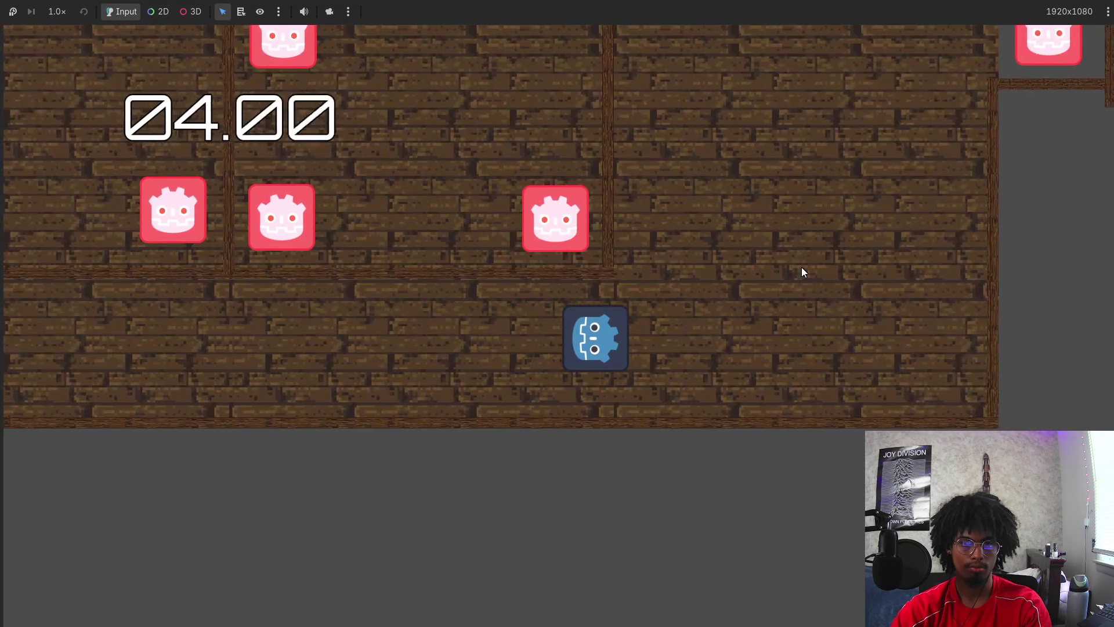
{"action": "key", "text": "Up"}
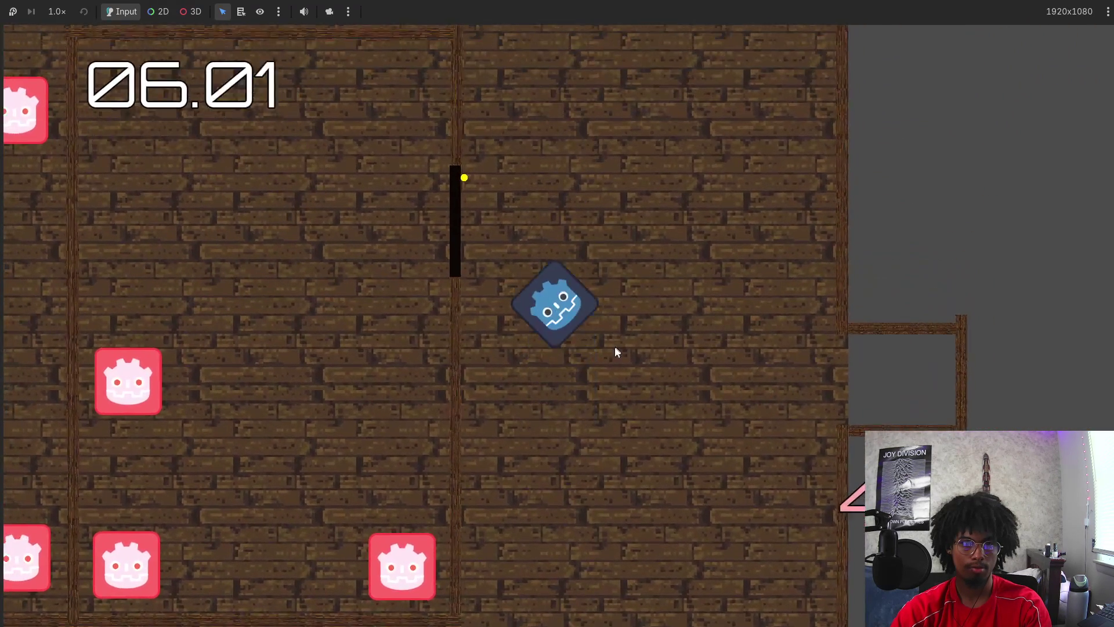
{"action": "key", "text": "Right"}
{"action": "key", "text": "Left"}
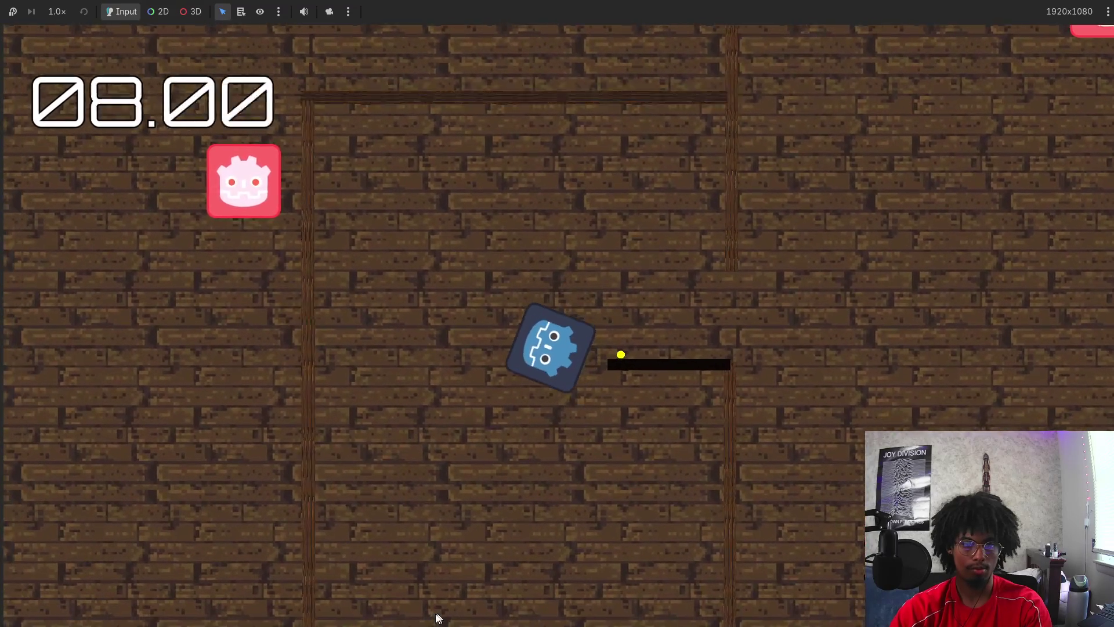
{"action": "key", "text": "Right"}
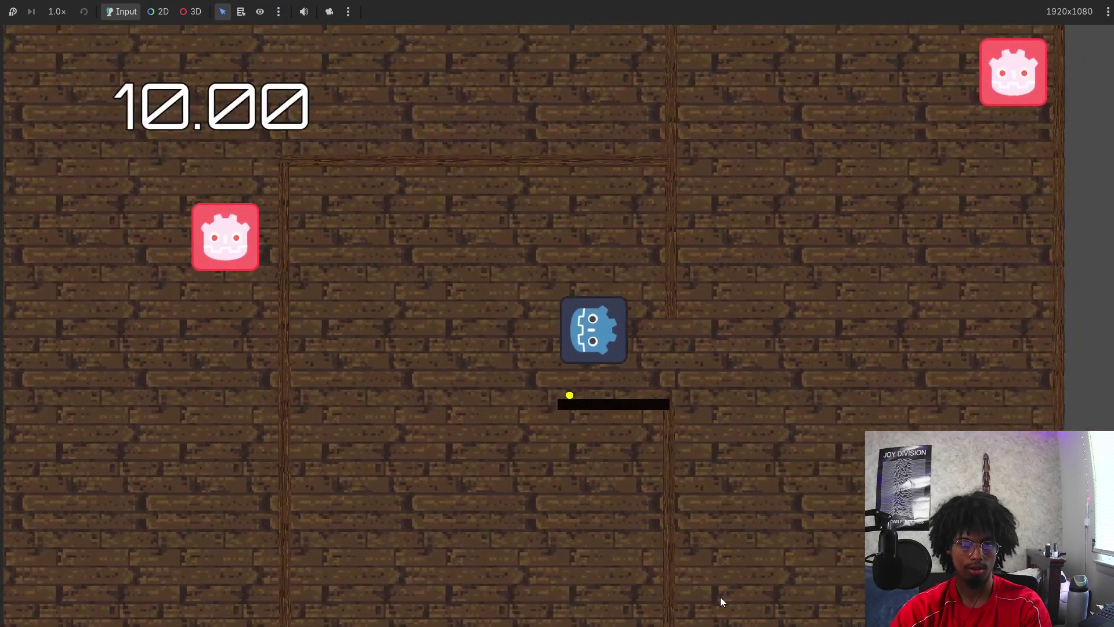
{"action": "key", "text": "Up"}
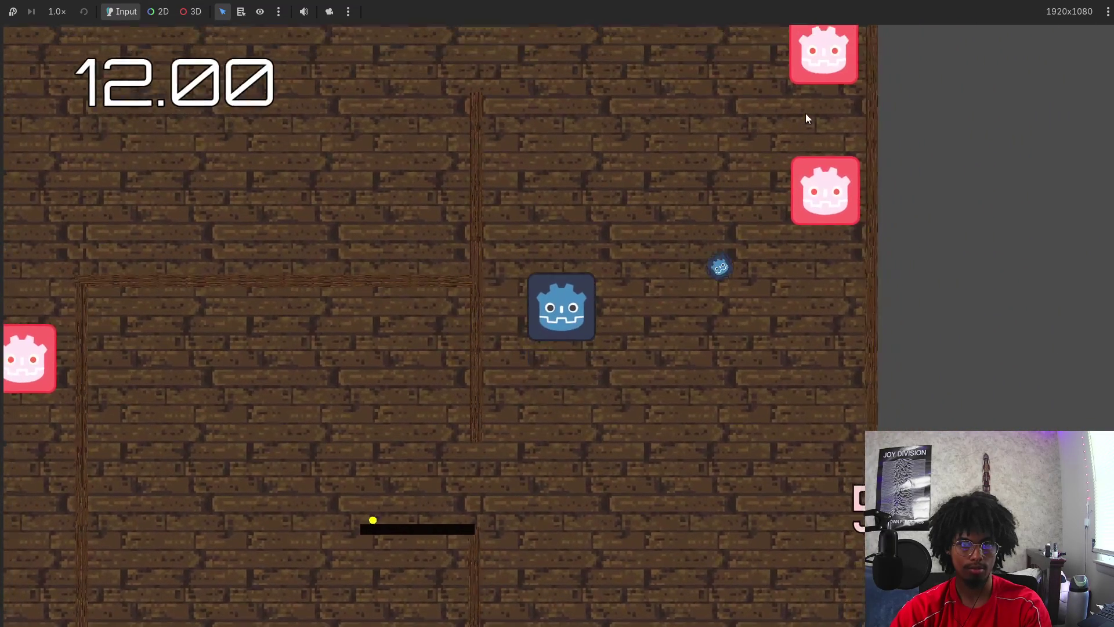
Keep steering the player, fire one shot, and head up to the level's right edge to clear it.
{"action": "key", "text": "Left"}
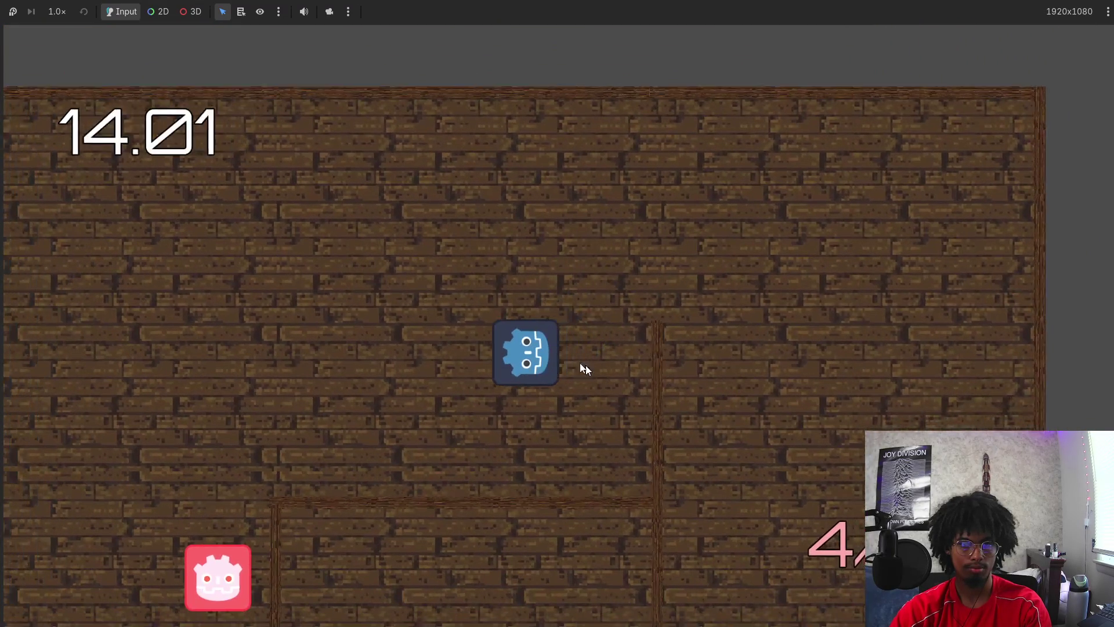
{"action": "key", "text": "Down"}
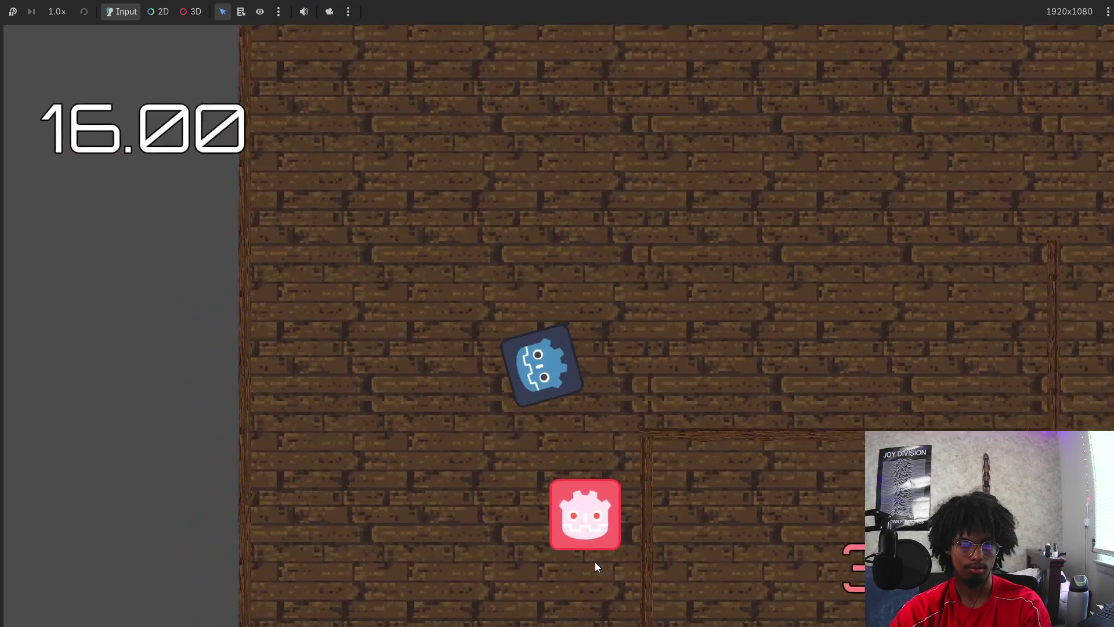
{"action": "key", "text": "Right"}
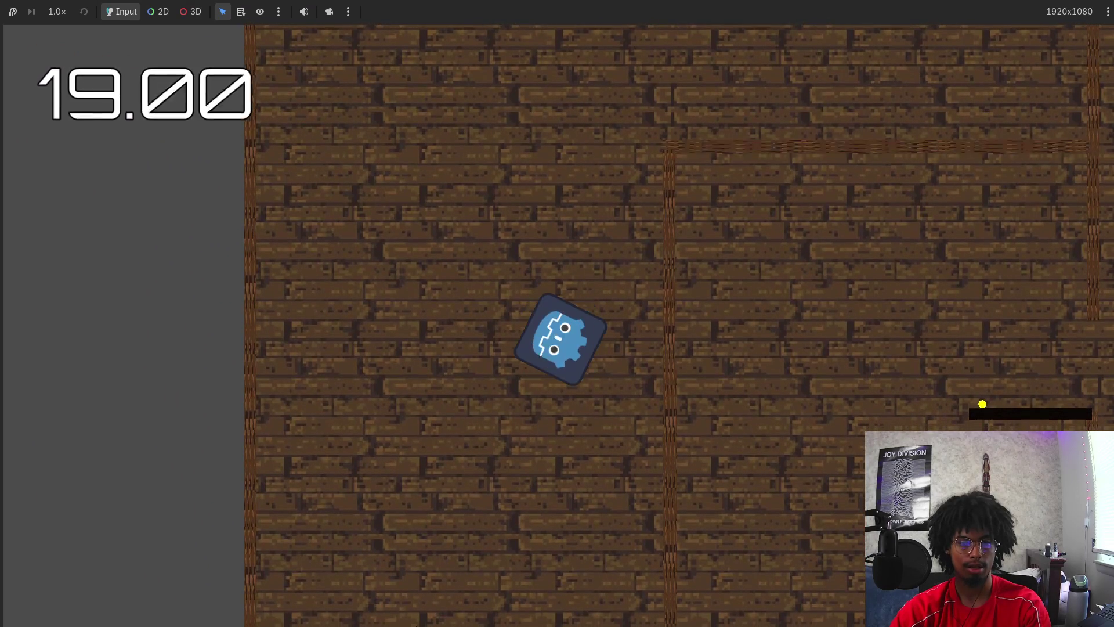
{"action": "left_click", "coordinate": [525, 406]}
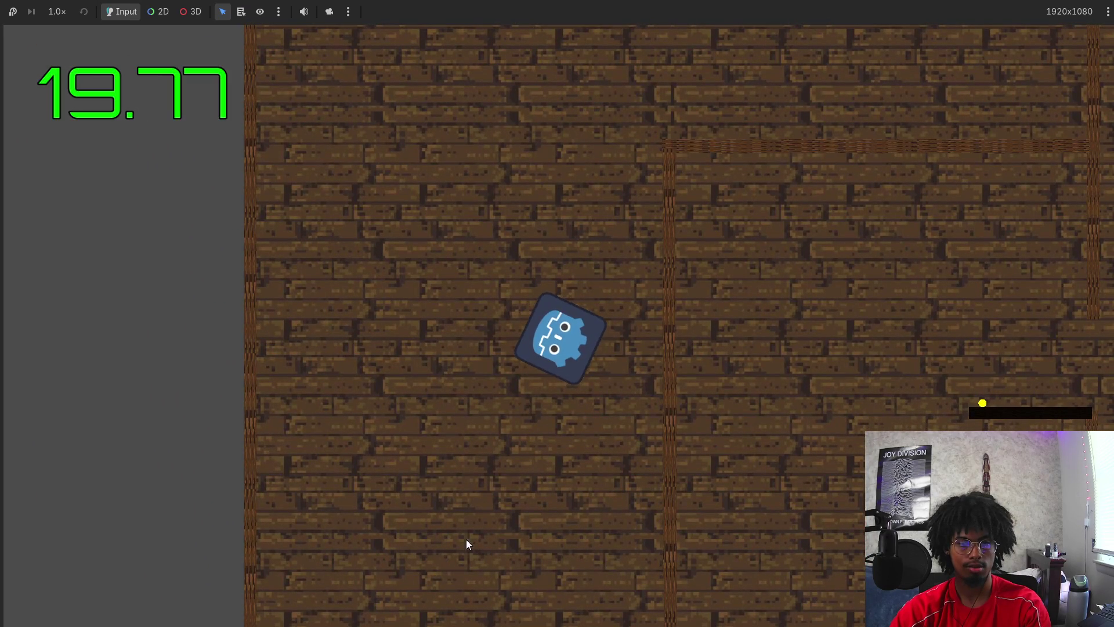
{"action": "key", "text": "Up"}
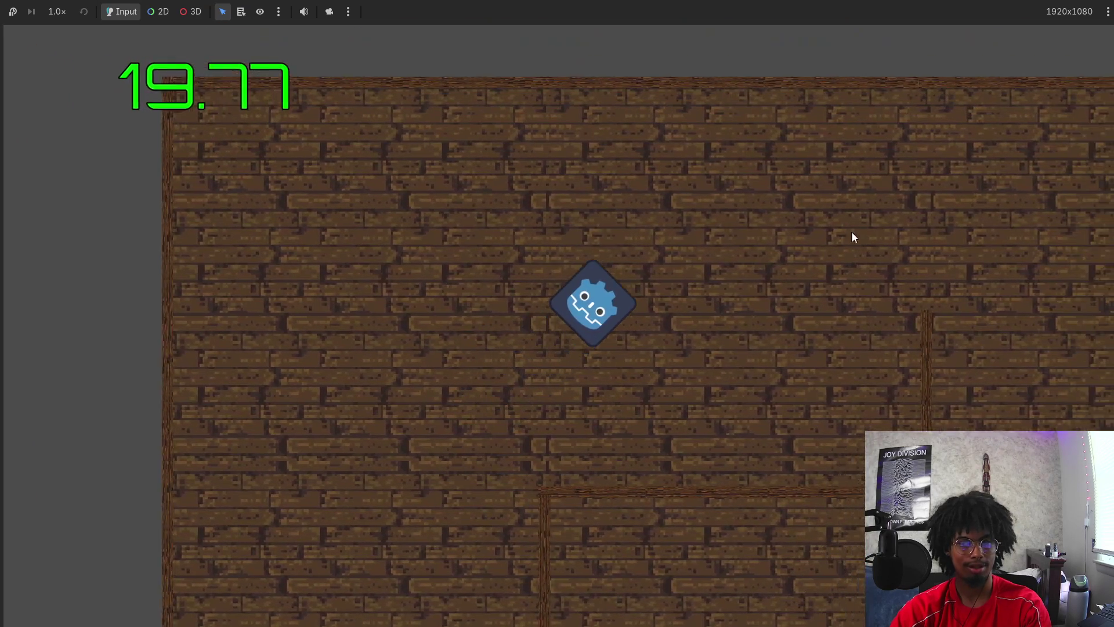
{"action": "key", "text": "Up"}
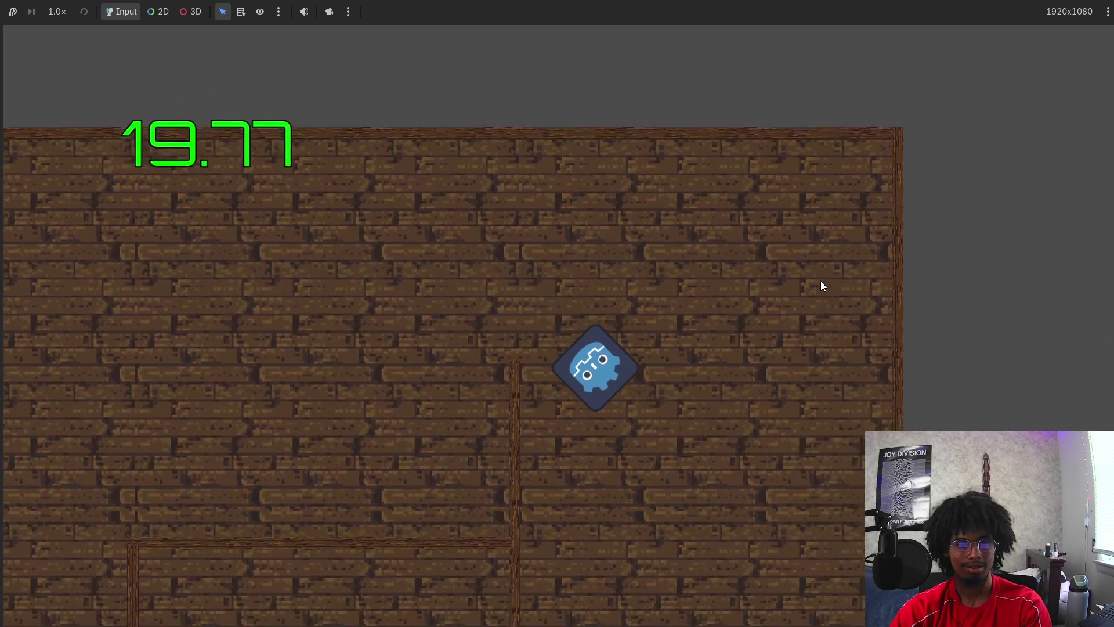
{"action": "key", "text": "Up"}
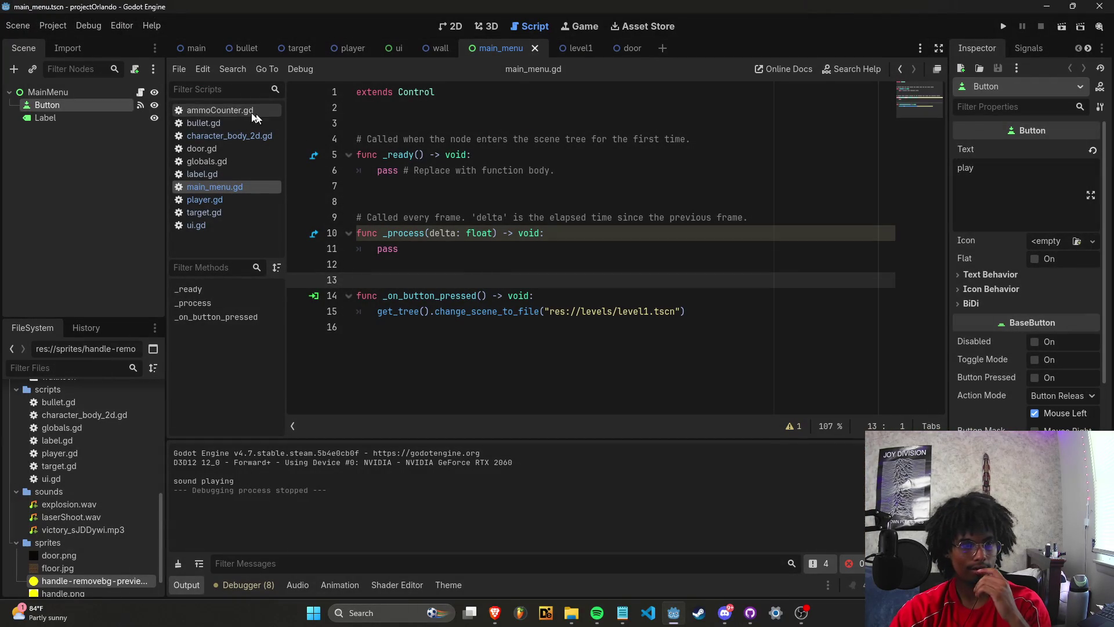
In the wall scene, revert the Sprite2D's Modulate tint to plain white.
{"action": "left_click", "coordinate": [434, 51]}
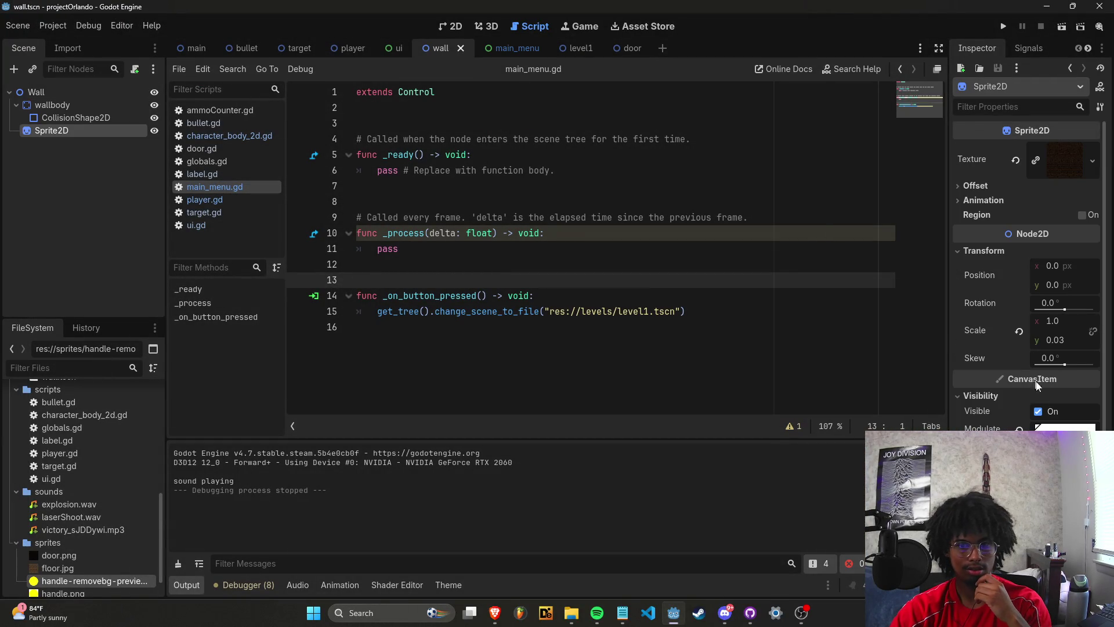
{"action": "left_click", "coordinate": [1020, 428]}
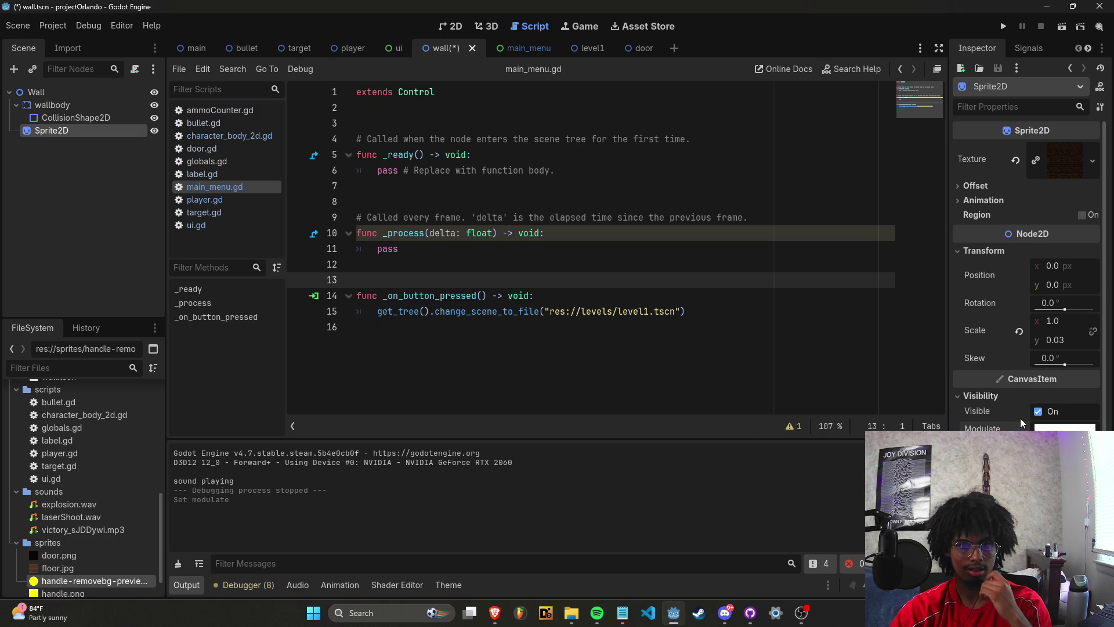
{"action": "left_click", "coordinate": [399, 51]}
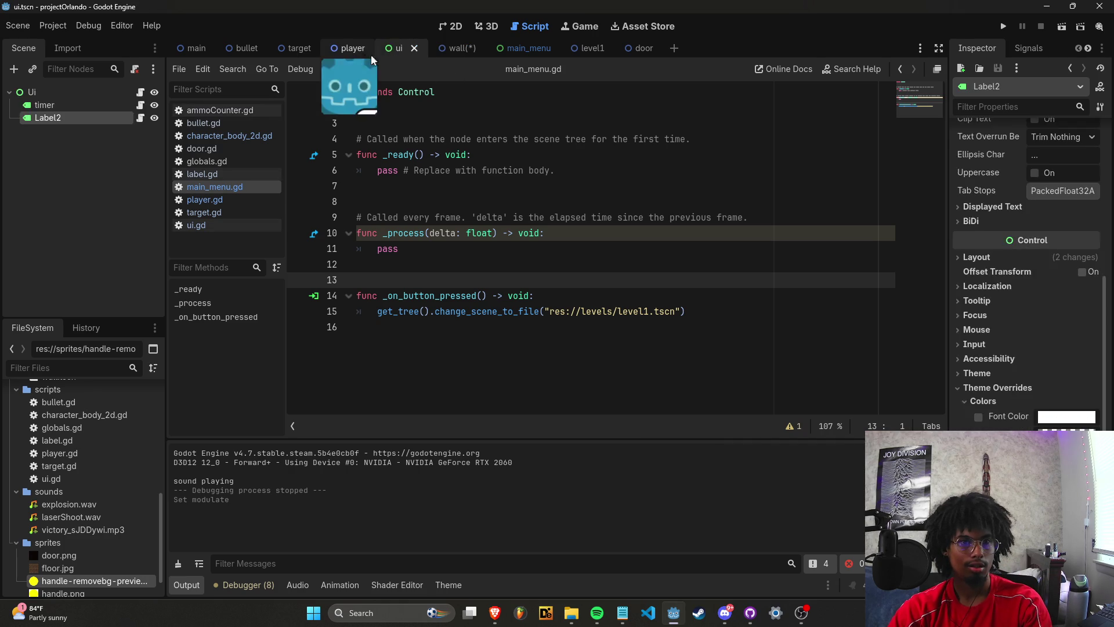
{"action": "left_click", "coordinate": [355, 51]}
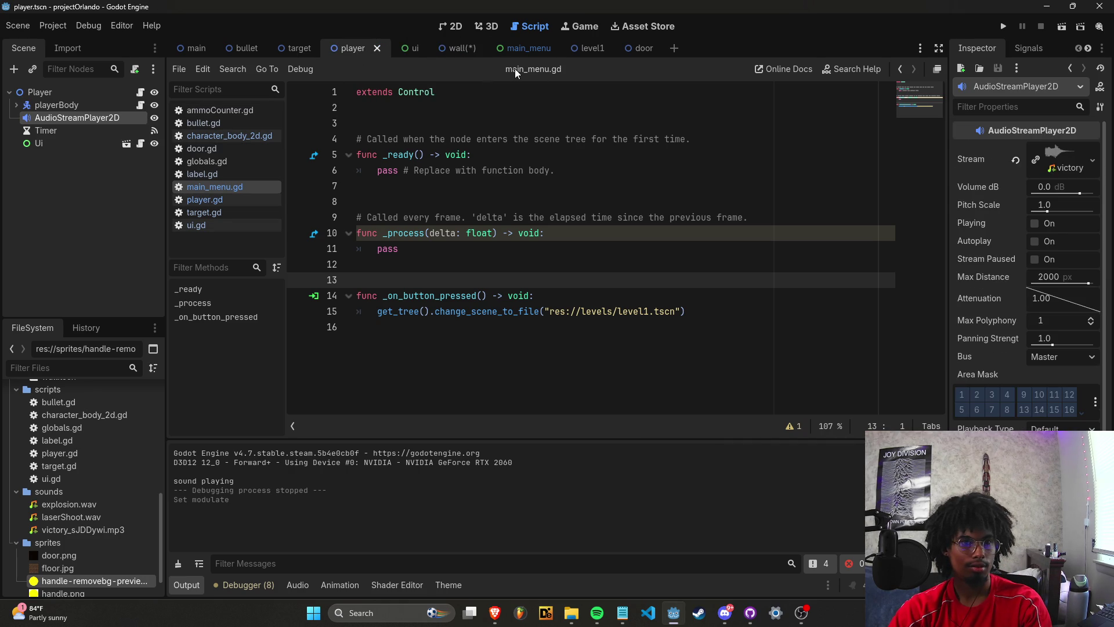
In the door scene, select the upper Sprite2D and raise its Modulate intensity to 0.4.
{"action": "left_click", "coordinate": [560, 48]}
{"action": "left_click", "coordinate": [616, 47]}
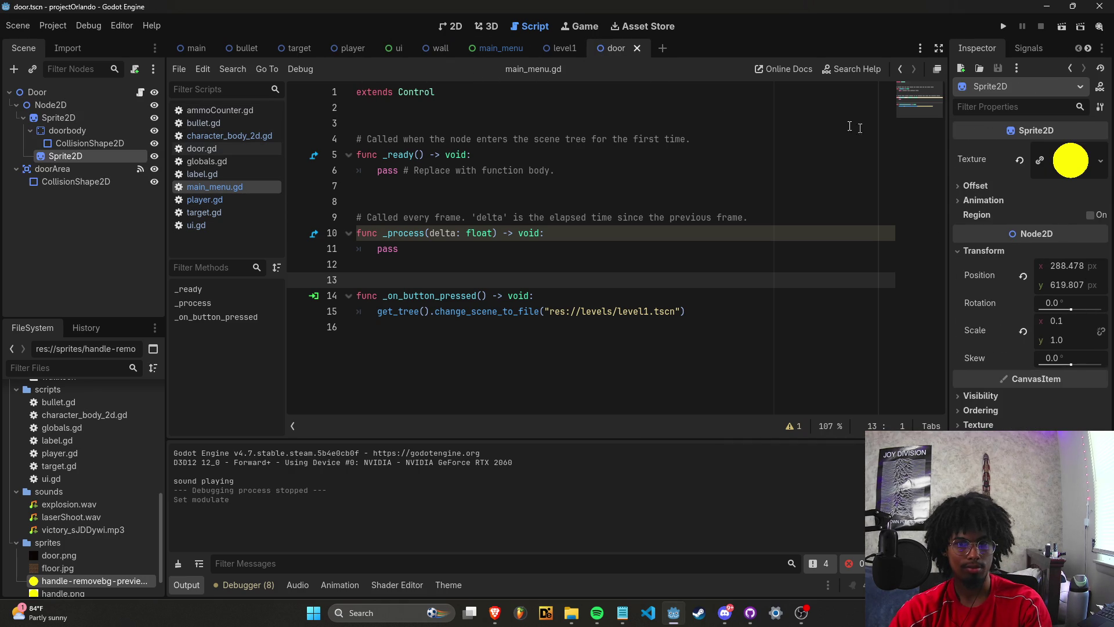
{"action": "left_click", "coordinate": [110, 120]}
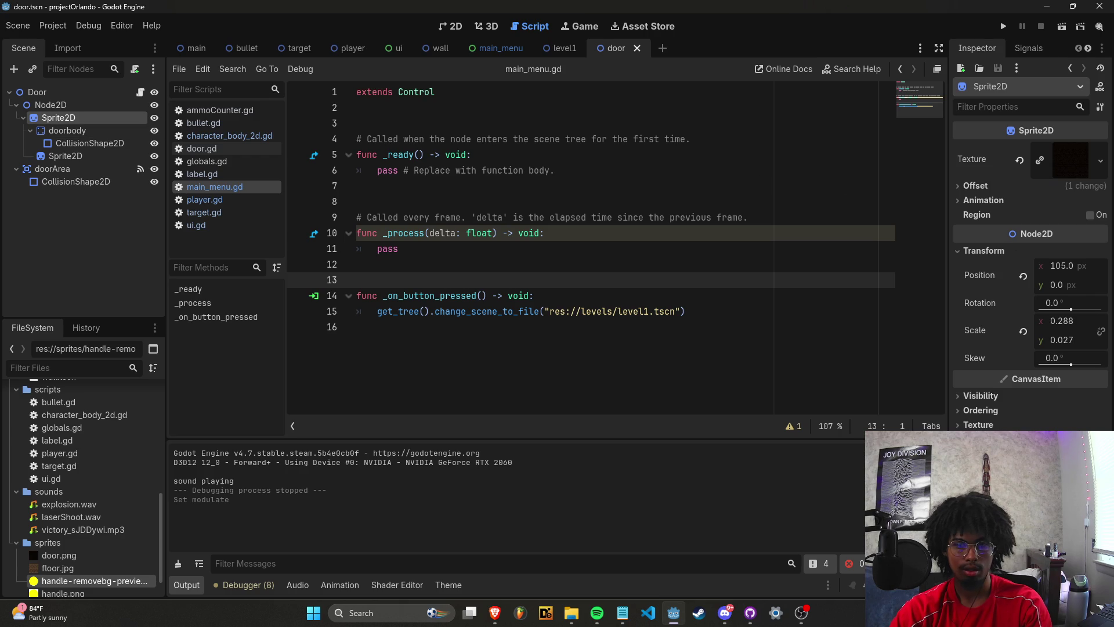
{"action": "left_click", "coordinate": [981, 395]}
{"action": "left_click", "coordinate": [1065, 429]}
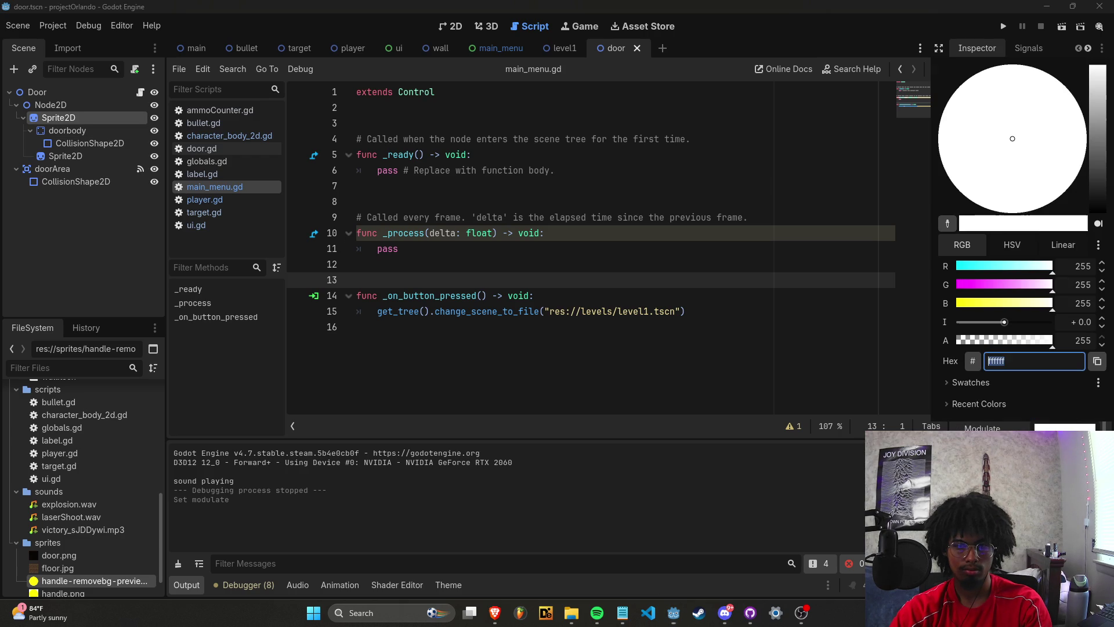
{"action": "left_click_drag", "start_coordinate": [1001, 320], "coordinate": [1007, 324]}
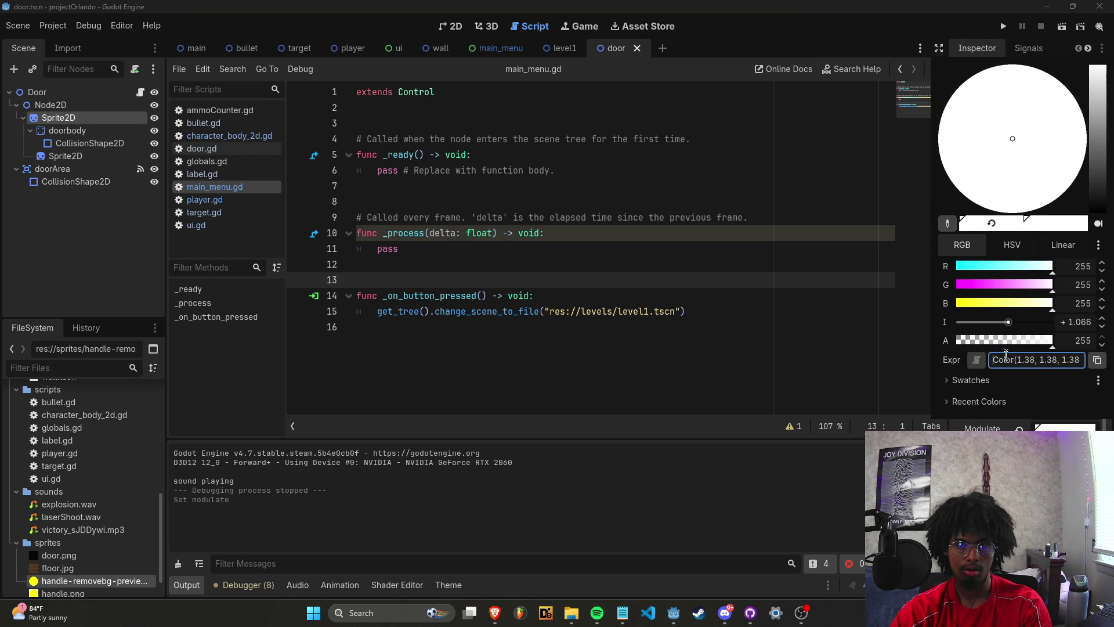
{"action": "key", "text": "Return"}
Push the door sprite's Modulate intensity further, to 3.6 and then 10.0.
{"action": "left_click", "coordinate": [1065, 428]}
{"action": "left_click_drag", "start_coordinate": [1007, 324], "coordinate": [1047, 324]}
{"action": "left_click", "coordinate": [1045, 424]}
{"action": "left_click", "coordinate": [1045, 426]}
{"action": "key", "text": "Return"}
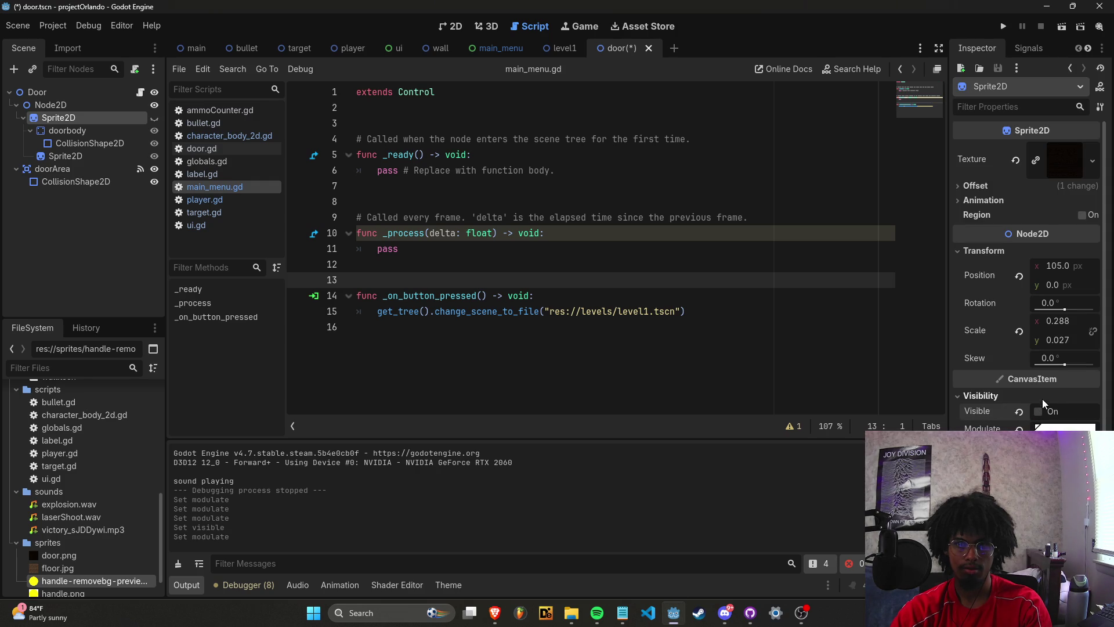
{"action": "left_click", "coordinate": [559, 50]}
{"action": "left_click", "coordinate": [607, 50]}
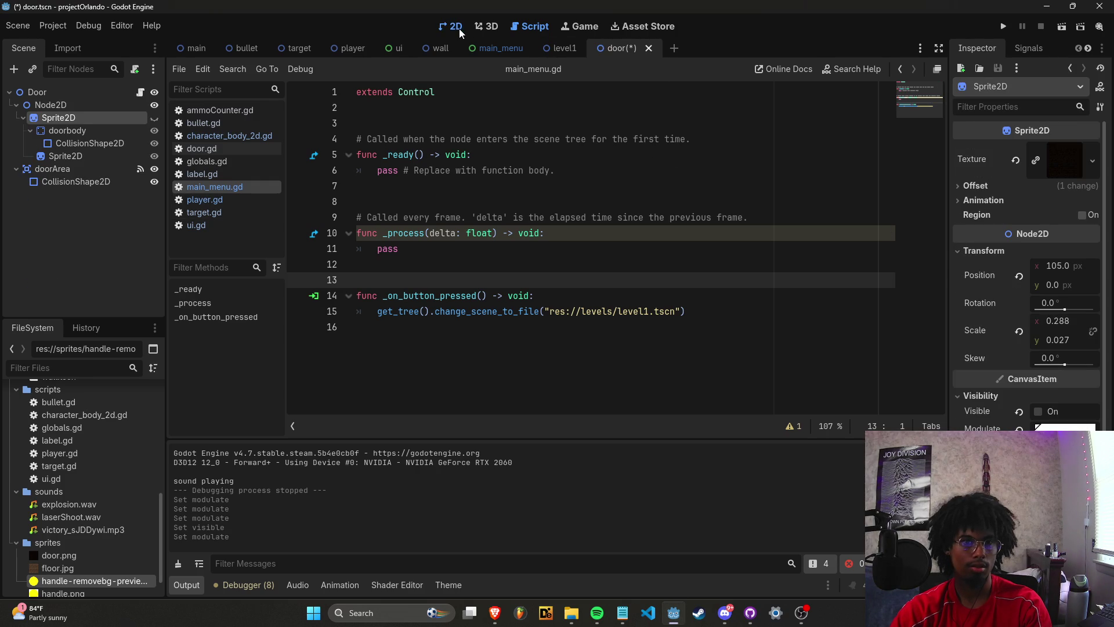
Switch the door scene to the 2D view and make its Sprite2D visible again.
{"action": "left_click", "coordinate": [457, 28]}
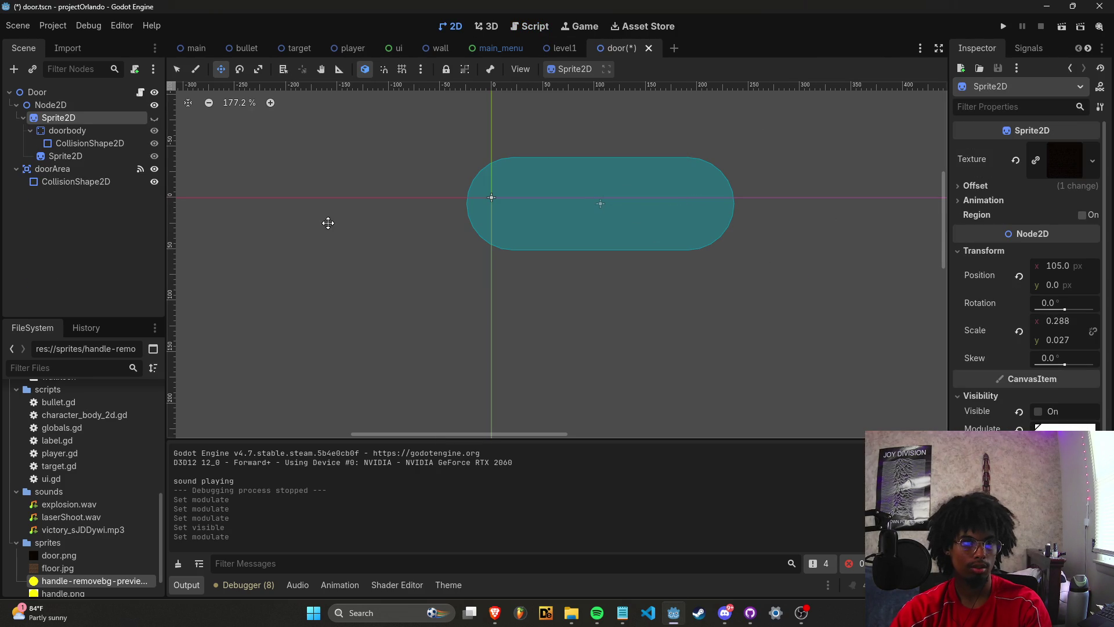
{"action": "left_click", "coordinate": [155, 118]}
{"action": "scroll", "coordinate": [671, 296], "scroll_direction": "up", "scroll_amount": 3}
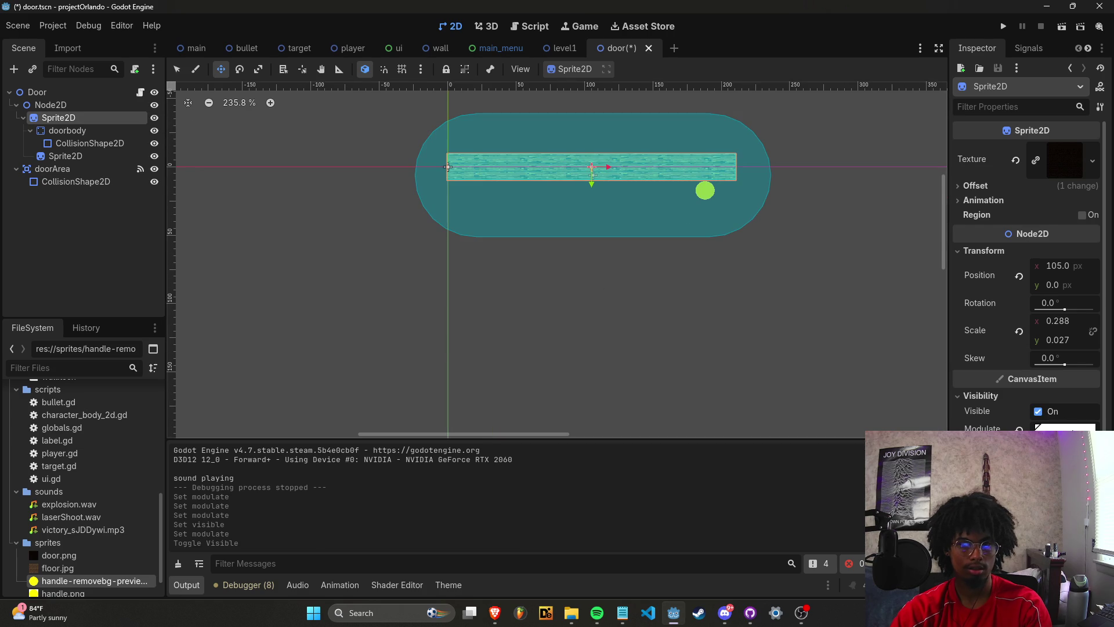
Lower the door sprite's Modulate intensity to 0.8, save the scene and run the project.
{"action": "left_click", "coordinate": [1065, 429]}
{"action": "mouse_move", "coordinate": [1051, 329]}
{"action": "left_mouse_down"}
{"action": "mouse_move", "coordinate": [1017, 328]}
{"action": "mouse_move", "coordinate": [1030, 335]}
{"action": "mouse_move", "coordinate": [1011, 350]}
{"action": "mouse_move", "coordinate": [1039, 350]}
{"action": "left_mouse_up"}
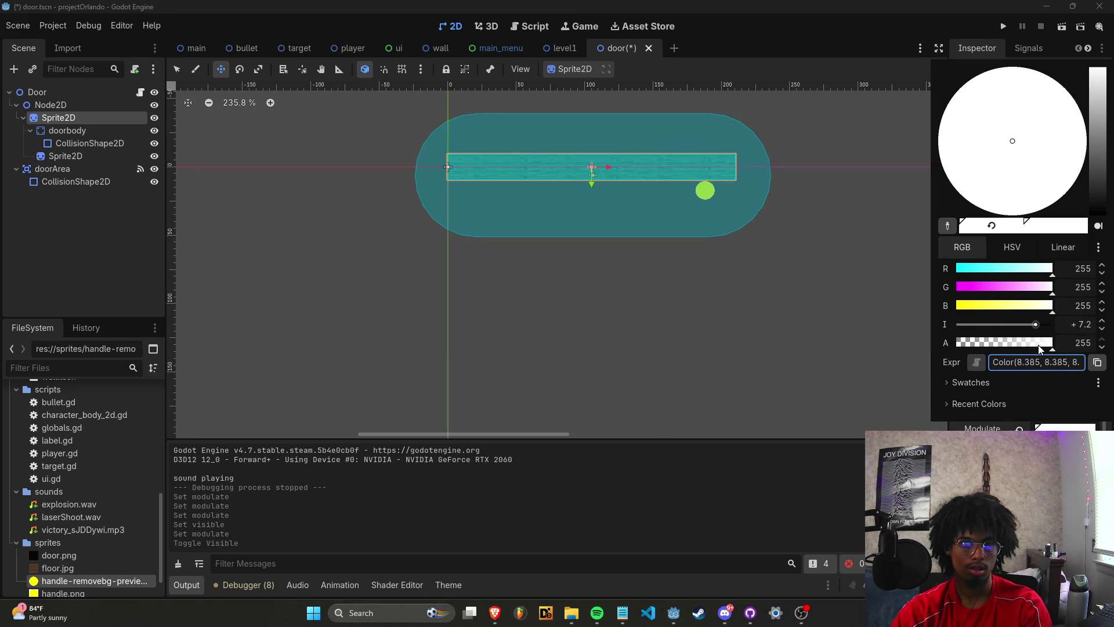
{"action": "left_click", "coordinate": [821, 299]}
{"action": "key", "text": "ctrl+s"}
{"action": "left_click", "coordinate": [1009, 27]}
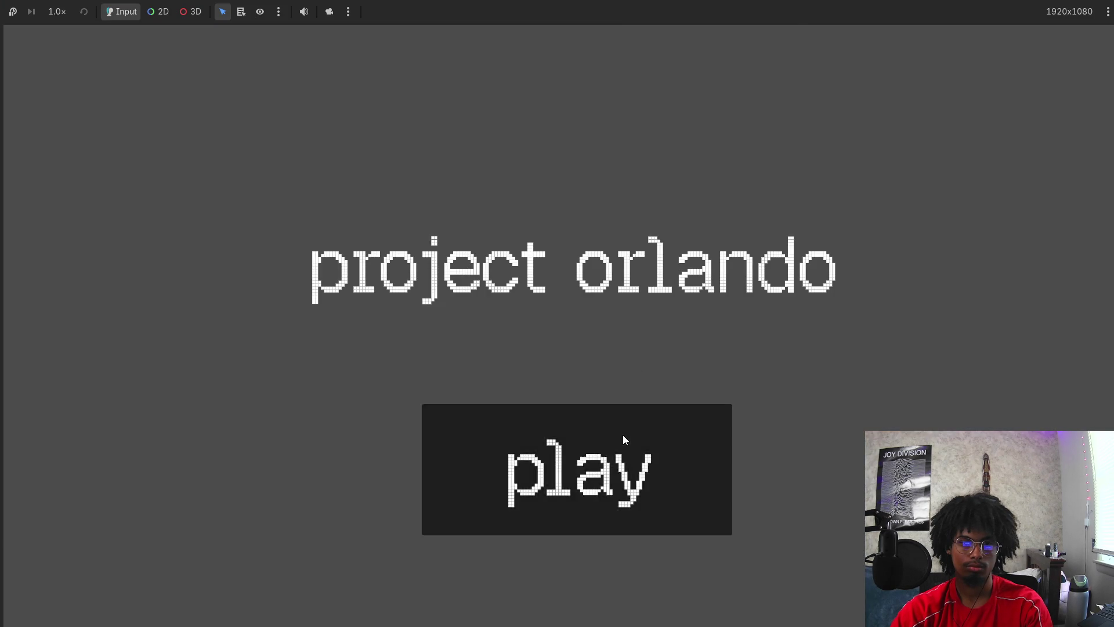
Start the level from the title screen's play button and advance through the maze while shooting.
{"action": "left_click", "coordinate": [622, 441]}
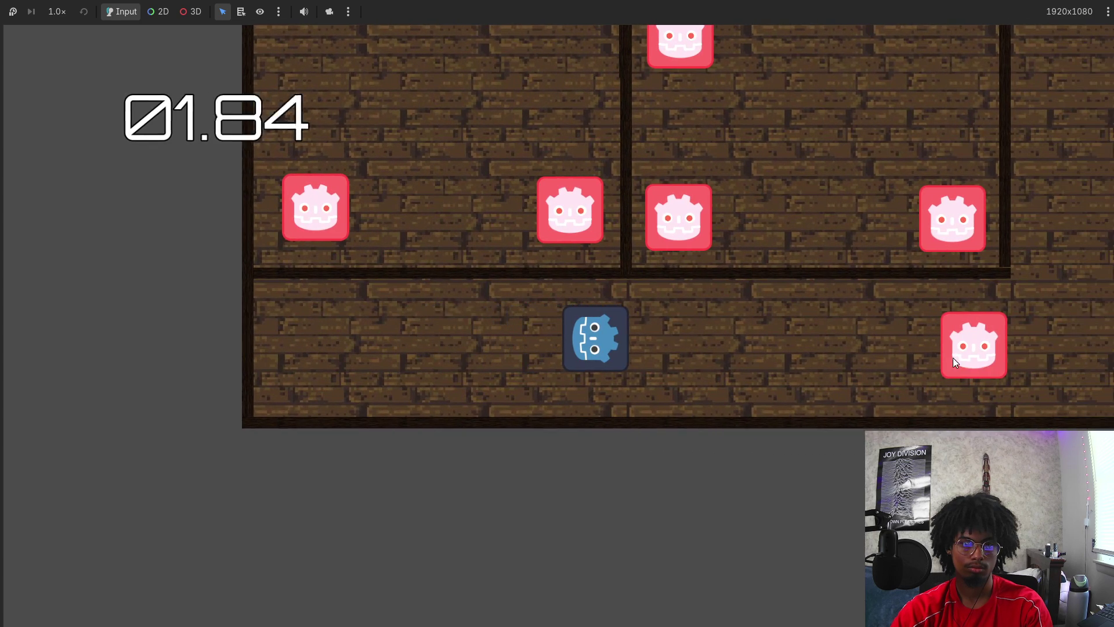
{"action": "left_click", "coordinate": [954, 359]}
{"action": "key", "text": "d"}
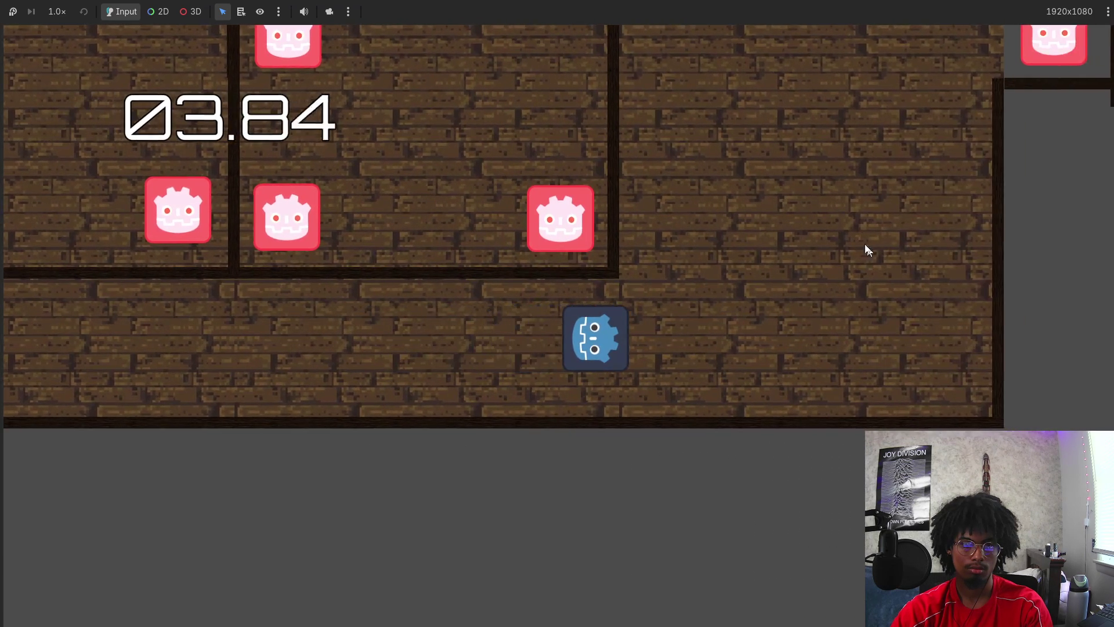
{"action": "key", "text": "w"}
{"action": "left_click", "coordinate": [905, 226]}
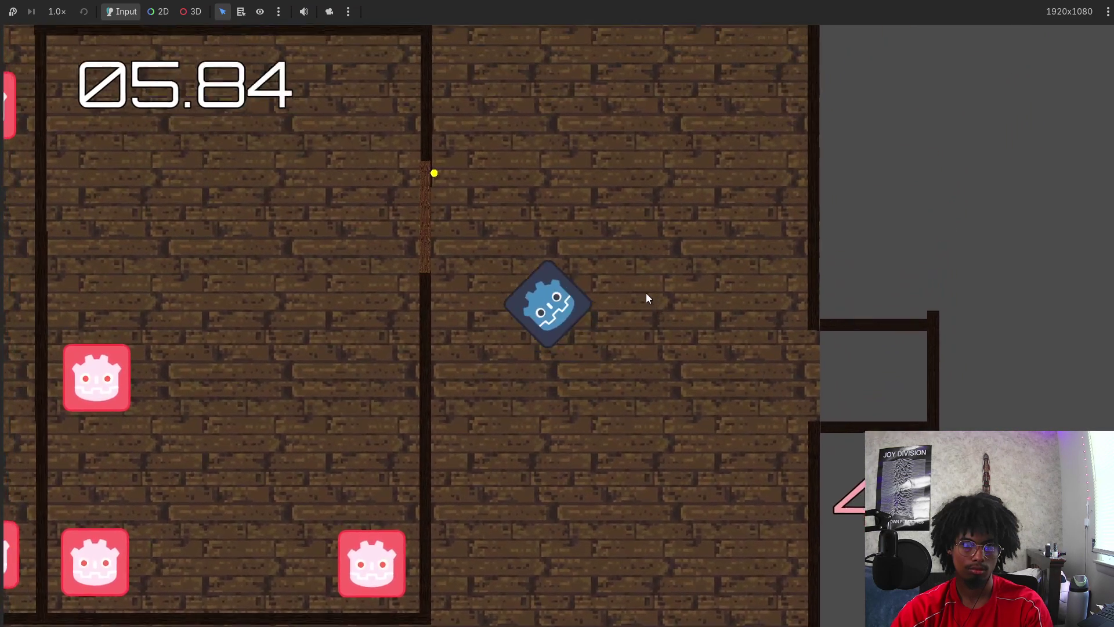
{"action": "key", "text": "a"}
{"action": "key", "text": "s"}
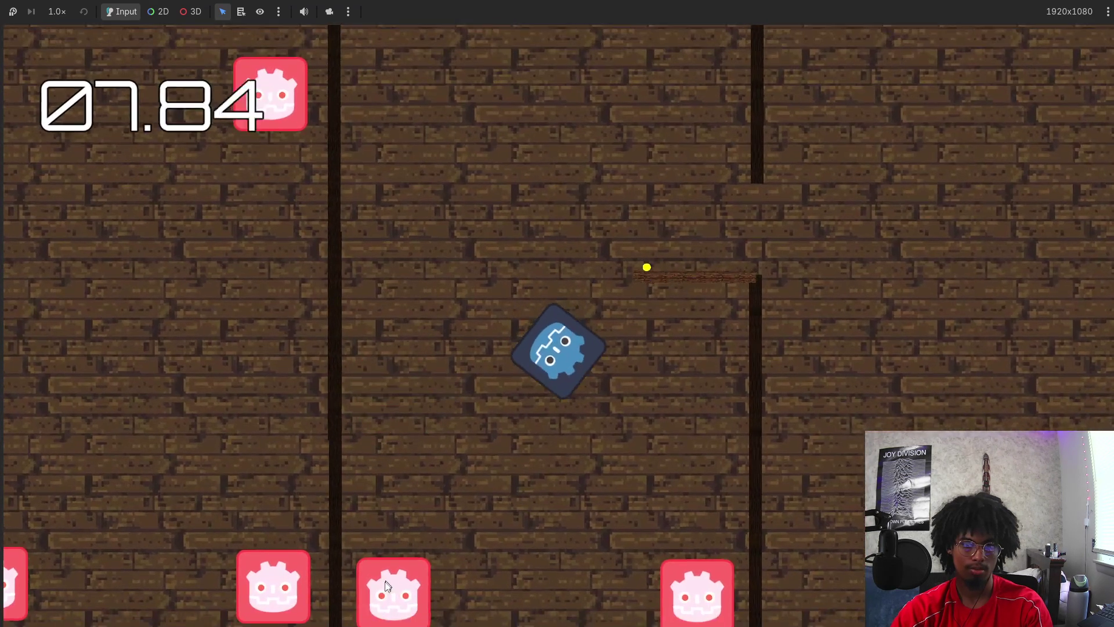
Keep moving up and across the maze with WASD, firing shots to the right.
{"action": "key", "text": "w"}
{"action": "key", "text": "d"}
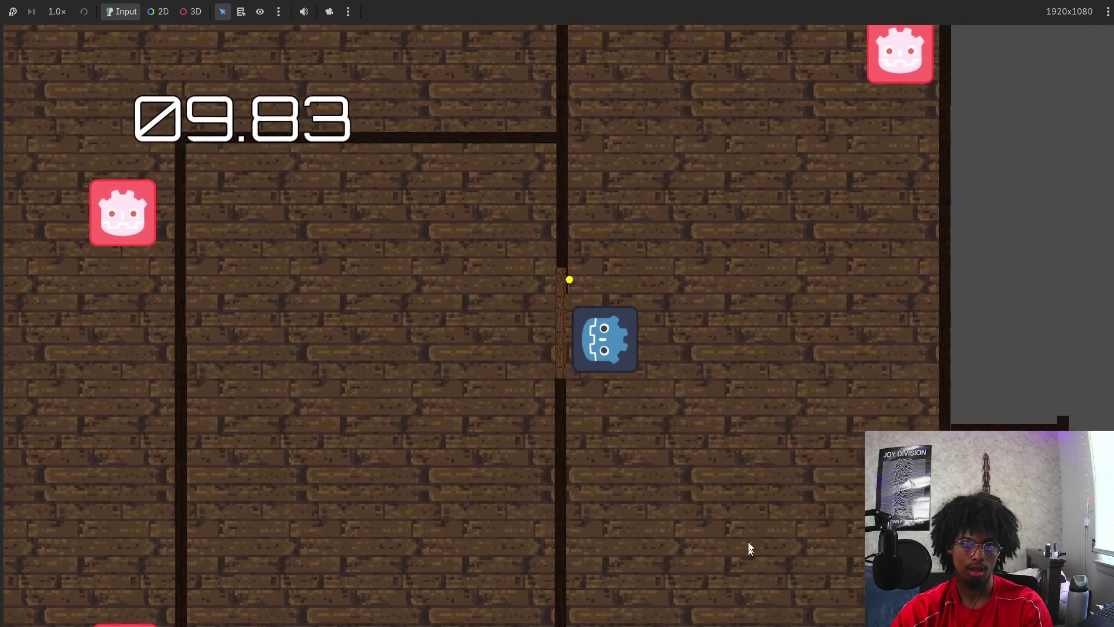
{"action": "left_click", "coordinate": [802, 170]}
{"action": "key", "text": "w"}
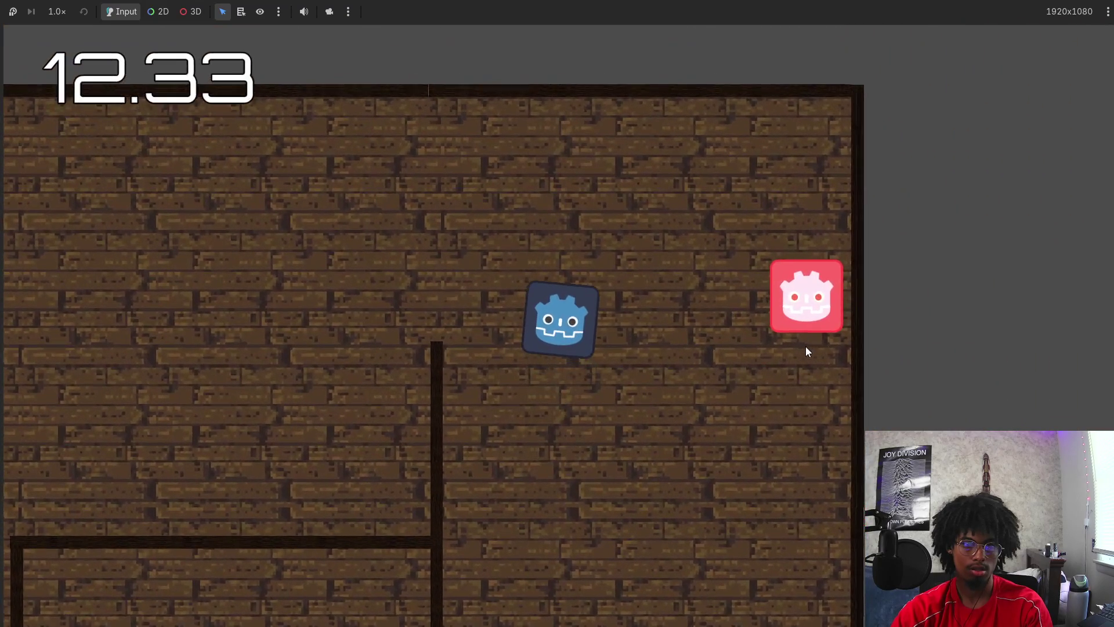
{"action": "left_click", "coordinate": [841, 339]}
{"action": "key", "text": "a"}
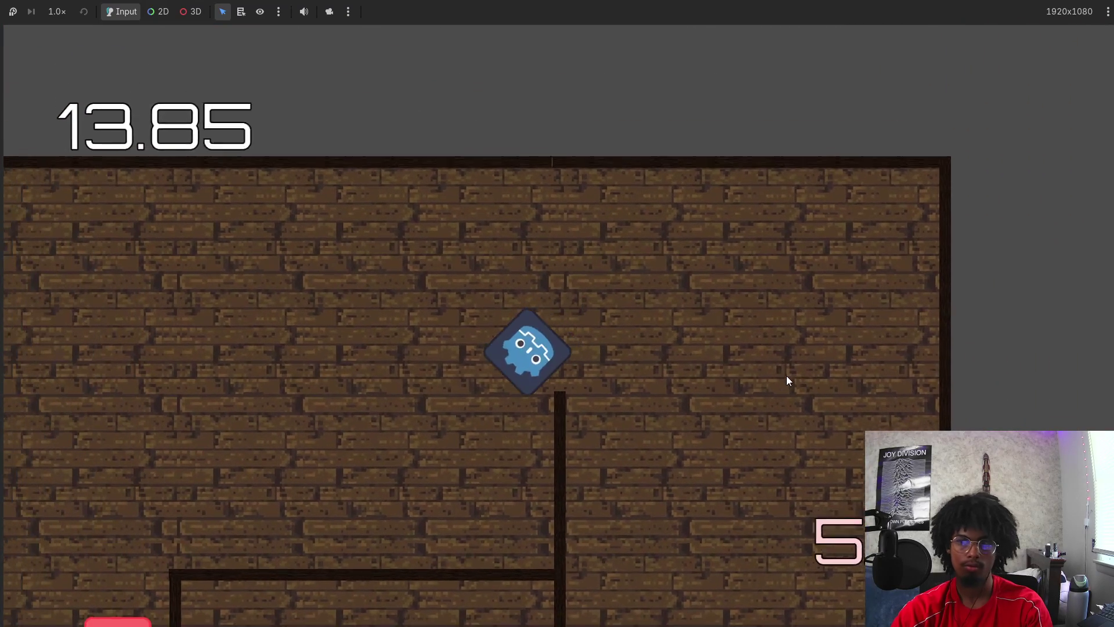